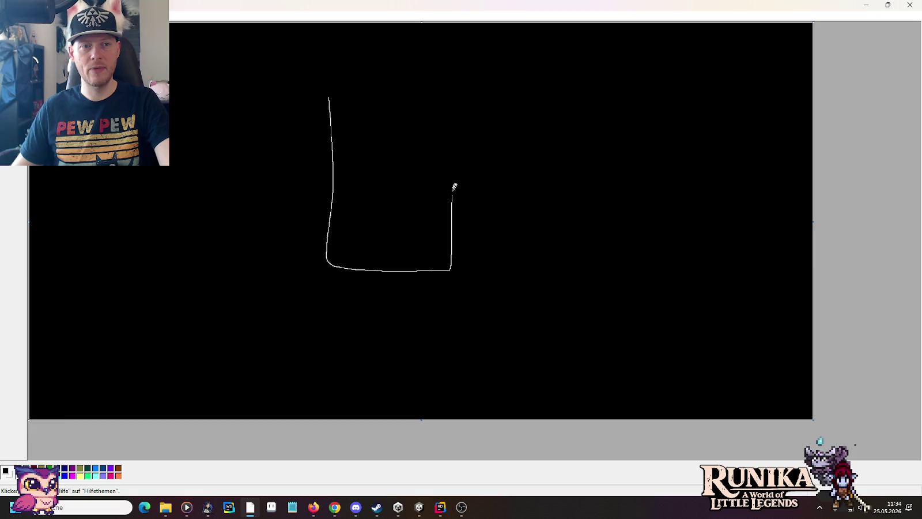
Step: Finish the tall white rectangle, place two copies to its right, and sketch an oval beneath it
{"action": "mouse_move", "coordinate": [454, 188]}
{"action": "left_mouse_down"}
{"action": "mouse_move", "coordinate": [455, 103]}
{"action": "mouse_move", "coordinate": [430, 87]}
{"action": "mouse_move", "coordinate": [332, 88]}
{"action": "left_mouse_up"}
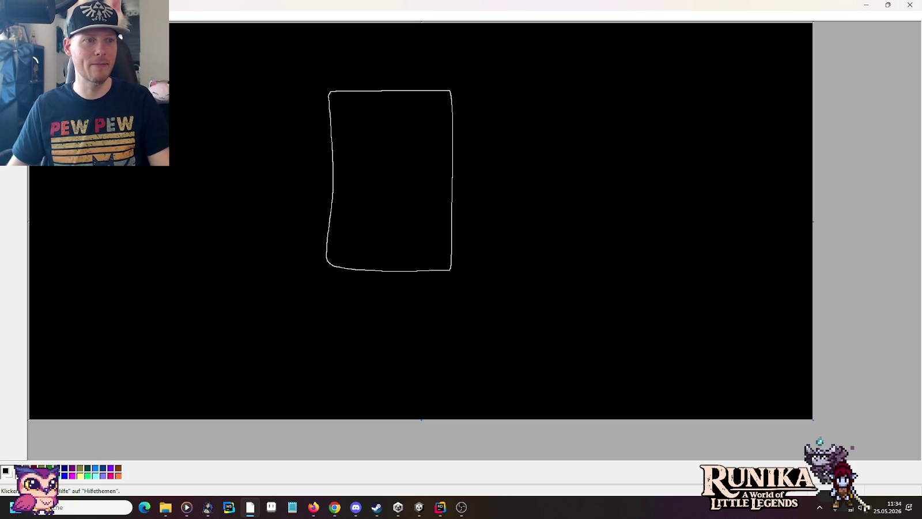
{"action": "left_click_drag", "start_coordinate": [457, 84], "coordinate": [321, 276]}
{"action": "left_click_drag", "start_coordinate": [358, 222], "coordinate": [642, 224]}
{"action": "left_click", "coordinate": [541, 237]}
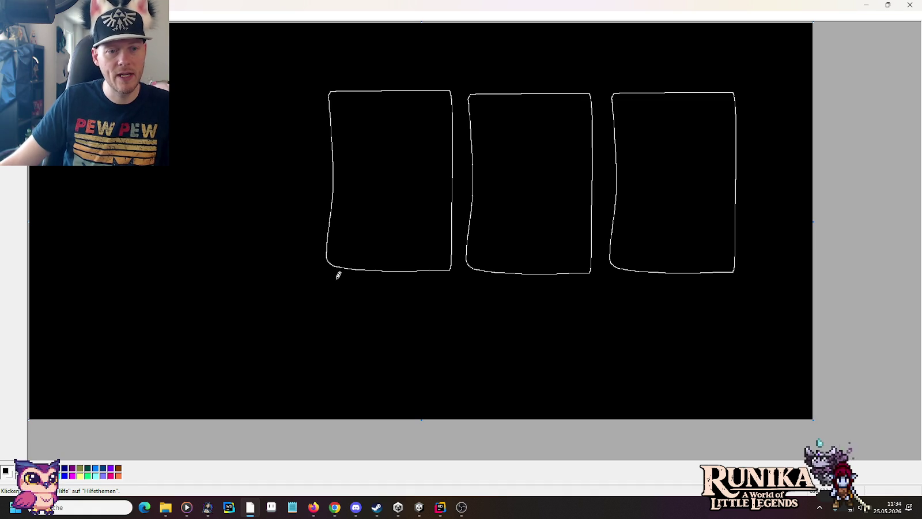
{"action": "mouse_move", "coordinate": [333, 280]}
{"action": "left_mouse_down"}
{"action": "mouse_move", "coordinate": [377, 285]}
{"action": "mouse_move", "coordinate": [371, 290]}
{"action": "mouse_move", "coordinate": [398, 280]}
{"action": "mouse_move", "coordinate": [393, 300]}
{"action": "mouse_move", "coordinate": [408, 285]}
{"action": "mouse_move", "coordinate": [447, 292]}
{"action": "mouse_move", "coordinate": [455, 279]}
{"action": "left_mouse_up"}
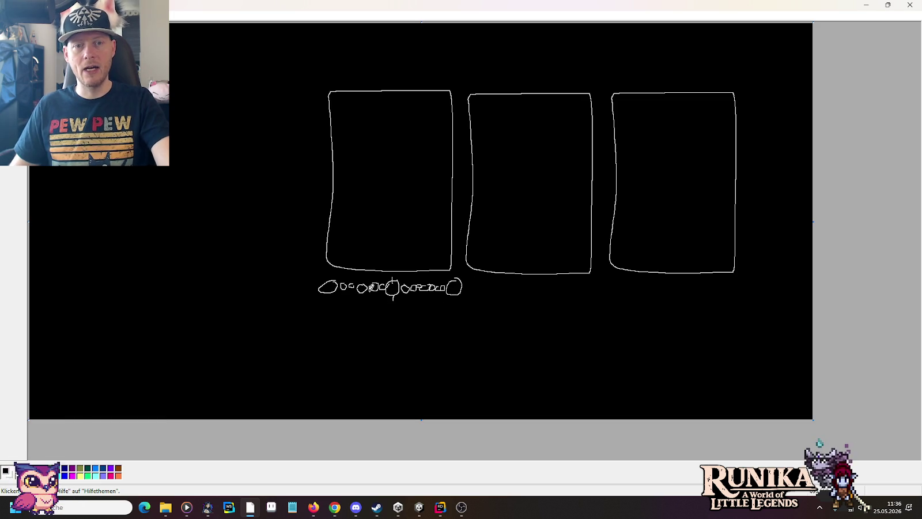
Step: Close Paint and discard the sketch without saving
{"action": "left_click", "coordinate": [911, 5]}
{"action": "left_click", "coordinate": [464, 269]}
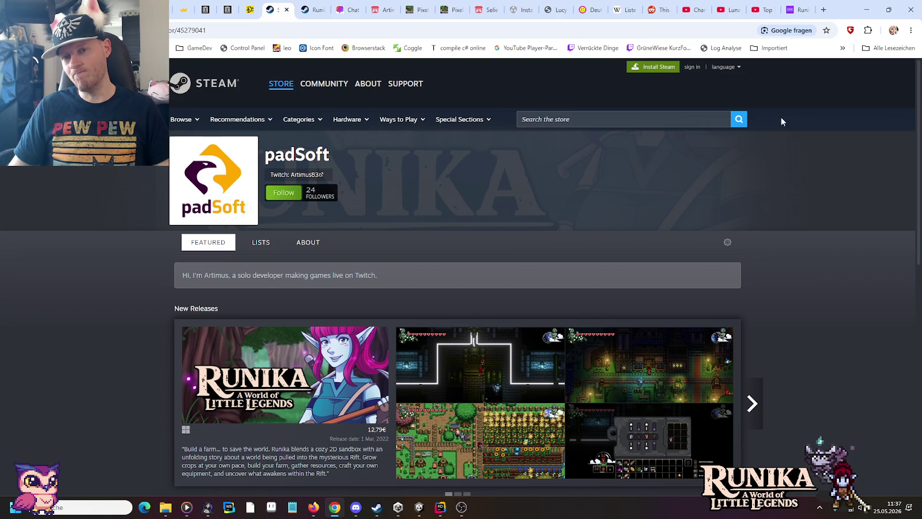
Step: Minimise Chrome and Discord so Rider's ComponentEarlyAccessInfo.cs commit diff is in front
{"action": "left_click", "coordinate": [868, 10]}
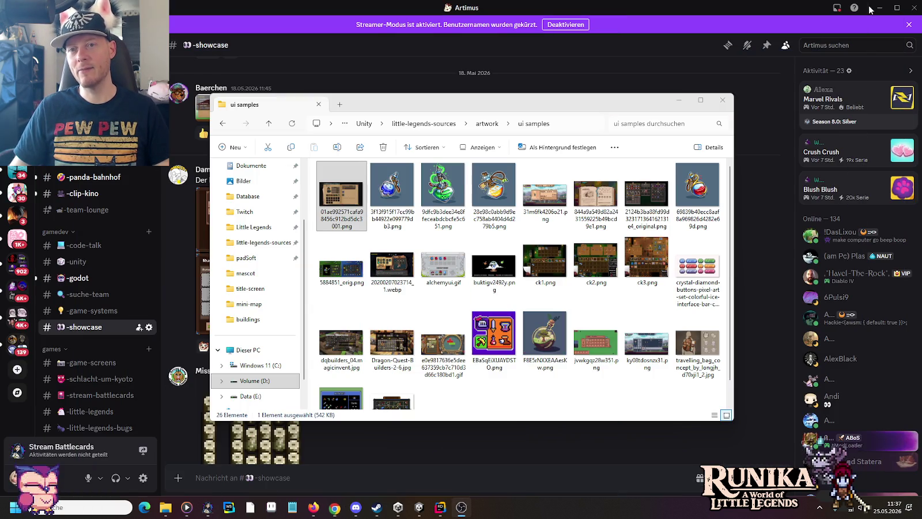
{"action": "left_click", "coordinate": [648, 4]}
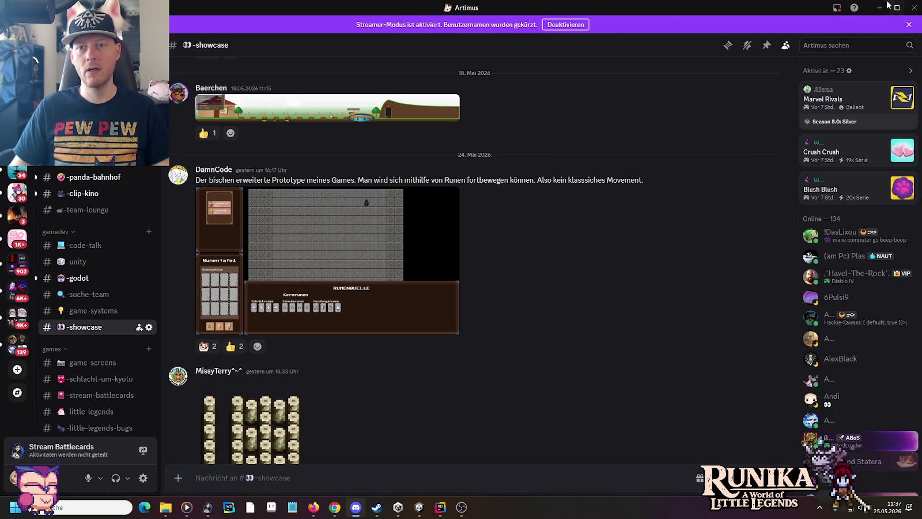
{"action": "left_click", "coordinate": [880, 8]}
{"action": "left_click", "coordinate": [531, 1]}
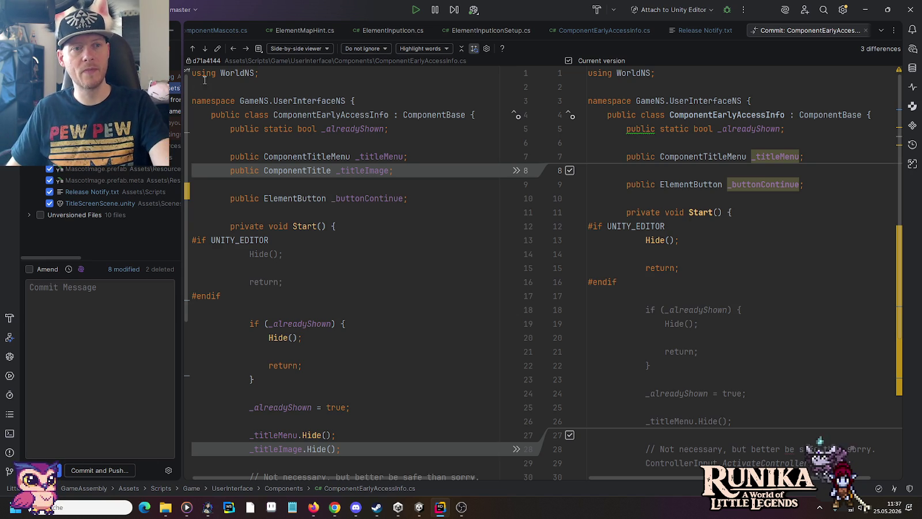
Step: Step through each changed file's diff, ending on TitleScreenScene.unity
{"action": "left_click", "coordinate": [205, 49]}
{"action": "left_click", "coordinate": [204, 49]}
{"action": "left_click", "coordinate": [204, 49]}
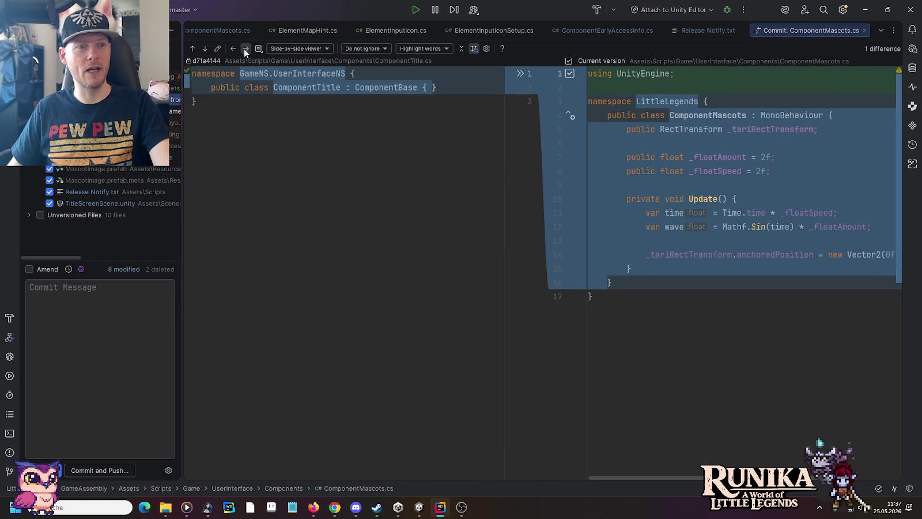
{"action": "left_click", "coordinate": [245, 49]}
{"action": "left_click", "coordinate": [244, 49]}
{"action": "left_click", "coordinate": [244, 49]}
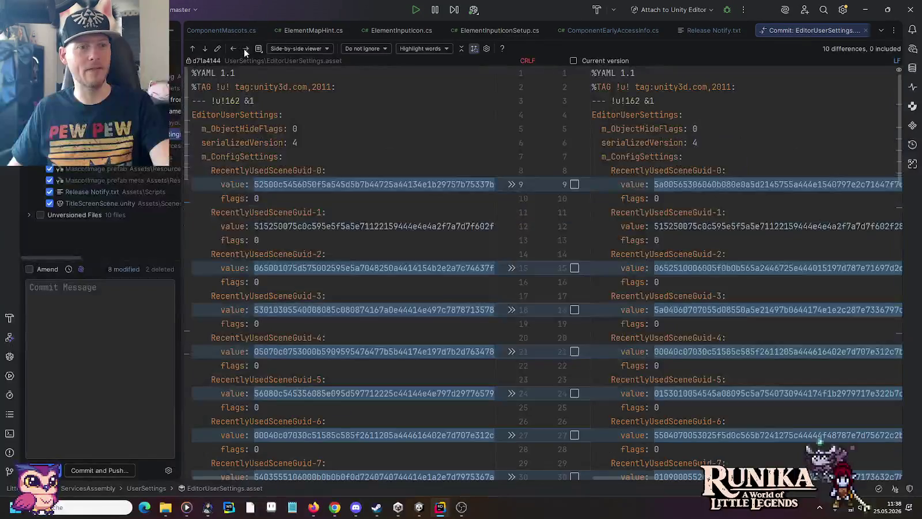
{"action": "left_click", "coordinate": [244, 49]}
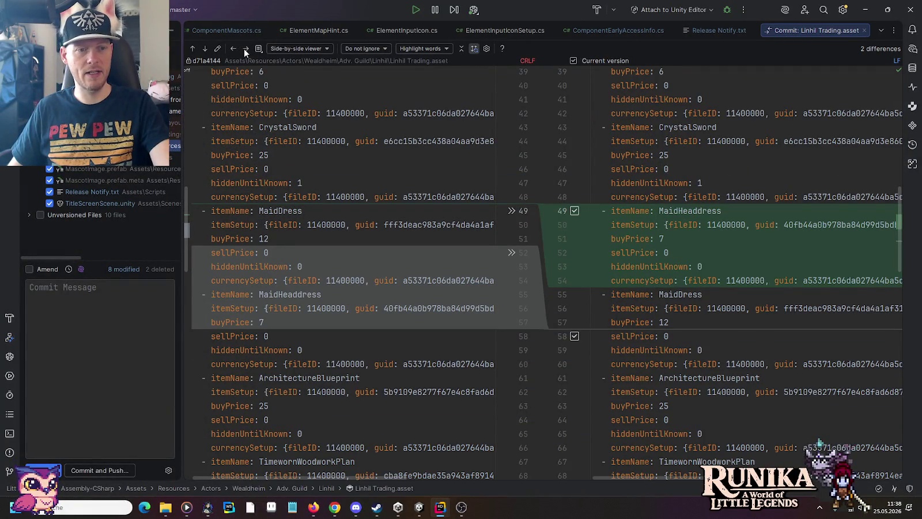
{"action": "left_click", "coordinate": [244, 49]}
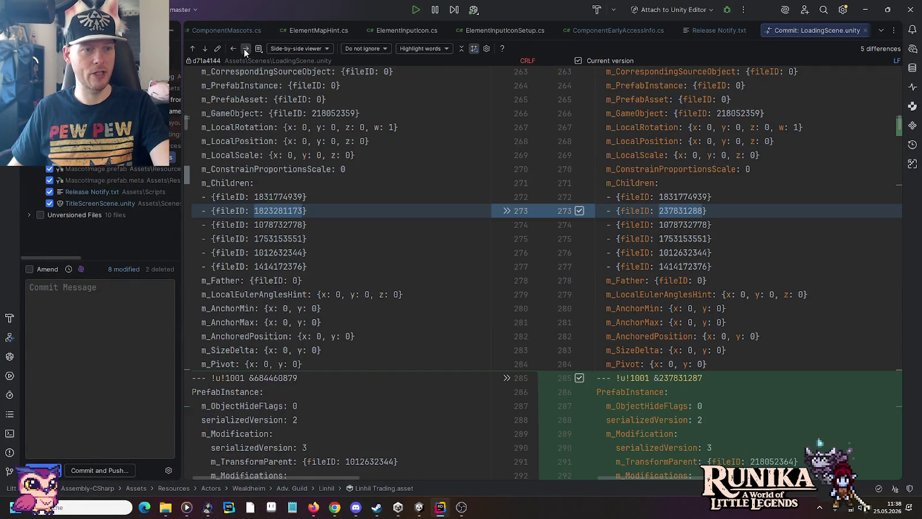
{"action": "left_click", "coordinate": [244, 50]}
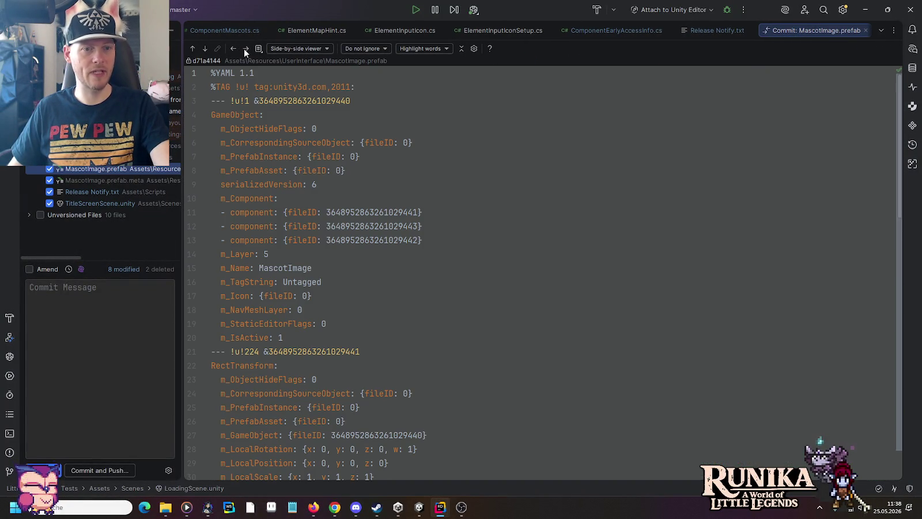
{"action": "left_click", "coordinate": [245, 49]}
{"action": "left_click", "coordinate": [244, 50]}
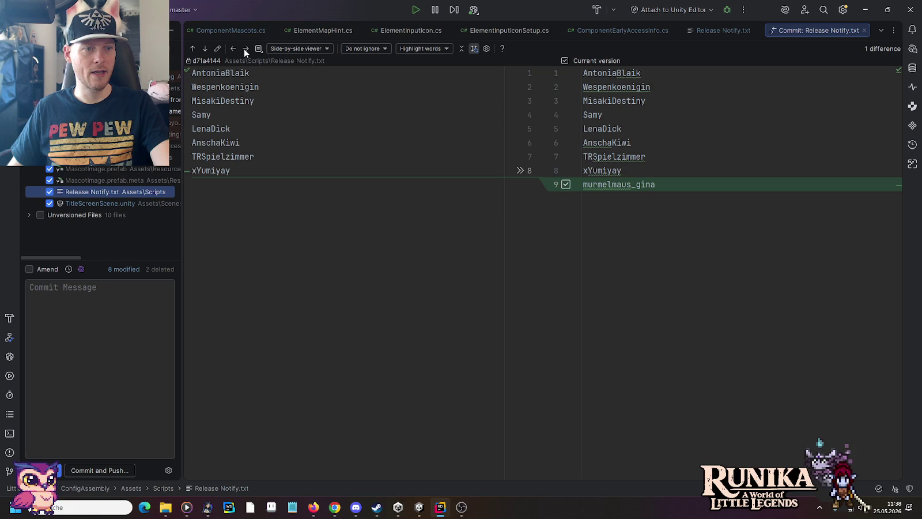
{"action": "left_click", "coordinate": [245, 49]}
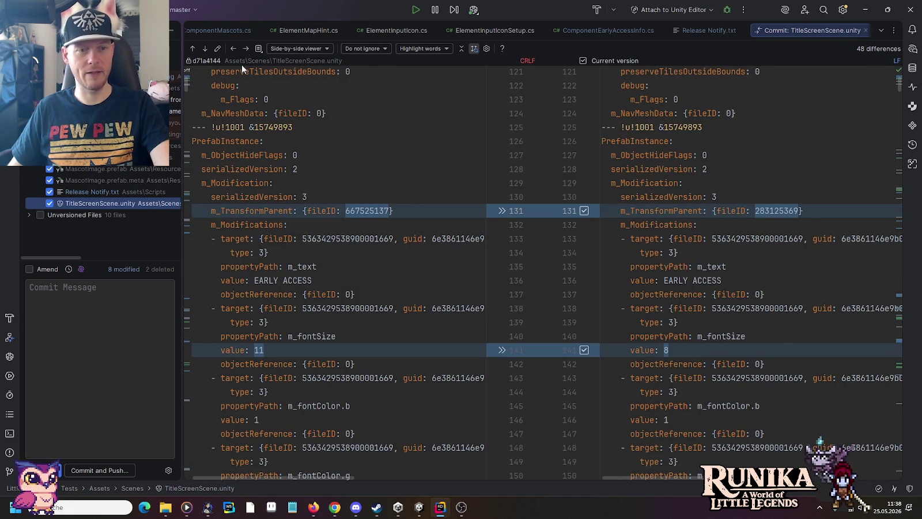
Step: Expand Unversioned Files, review ComponentMascots.prefab, and include TariHighRes.png and its meta file
{"action": "left_click", "coordinate": [30, 215]}
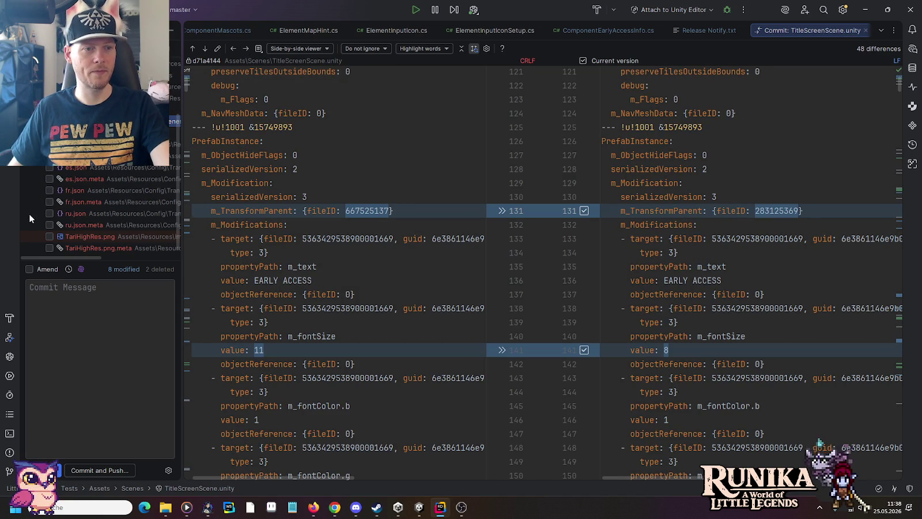
{"action": "left_click", "coordinate": [104, 144]}
{"action": "left_click", "coordinate": [50, 156]}
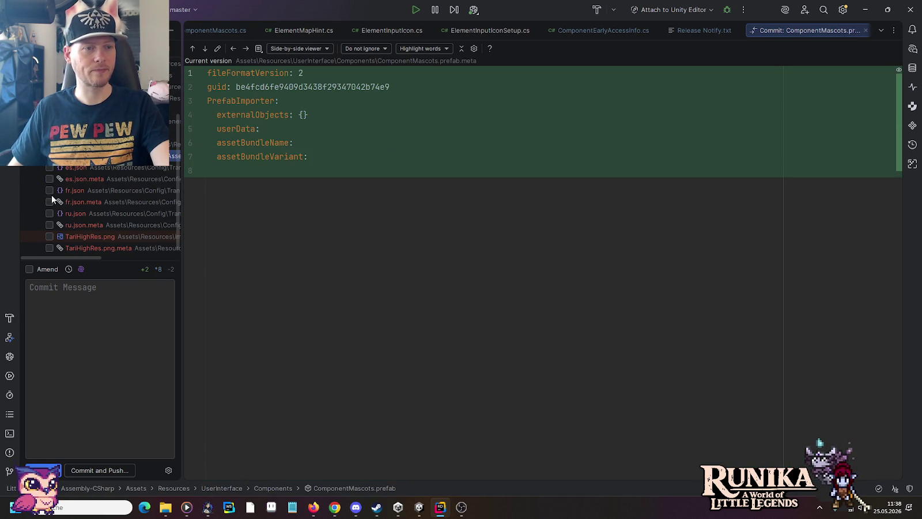
{"action": "left_click", "coordinate": [46, 239]}
{"action": "left_click", "coordinate": [49, 246]}
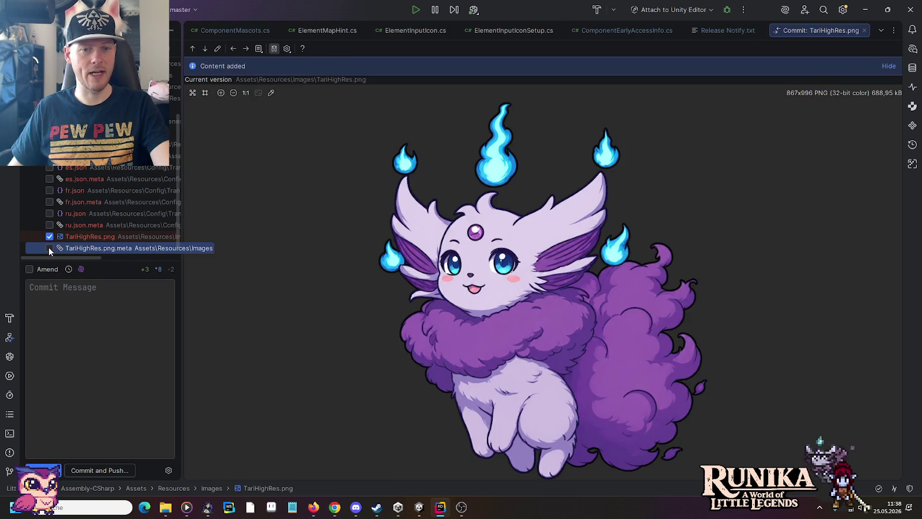
{"action": "left_click", "coordinate": [70, 236]}
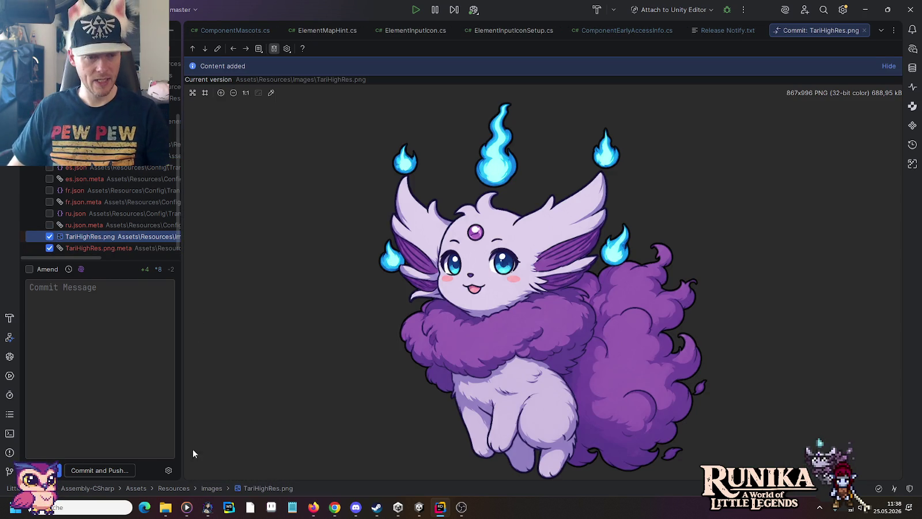
{"action": "left_click", "coordinate": [164, 508]}
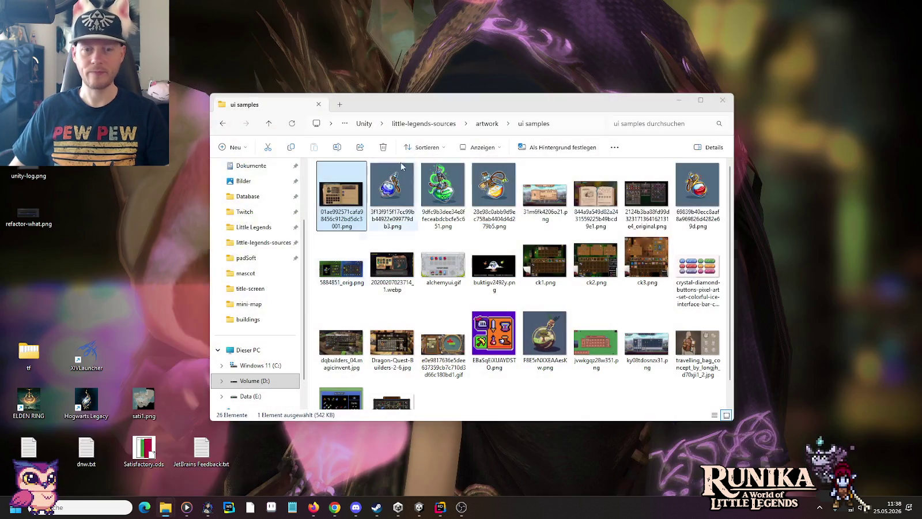
Step: Open TariHighRes.png from little-legends-sources\images\ui\title-screen in Photoshop Elements 13 Editor
{"action": "left_click", "coordinate": [211, 458]}
{"action": "left_click", "coordinate": [424, 123]}
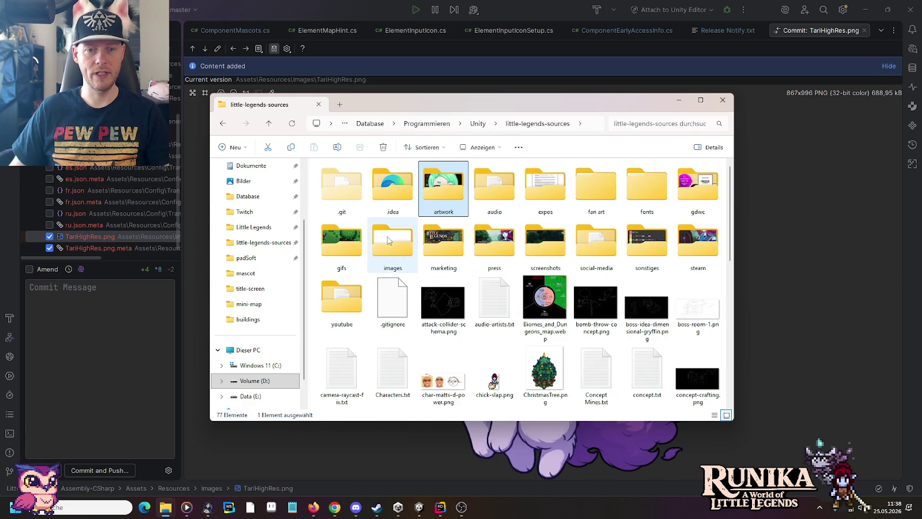
{"action": "double_click", "coordinate": [410, 242]}
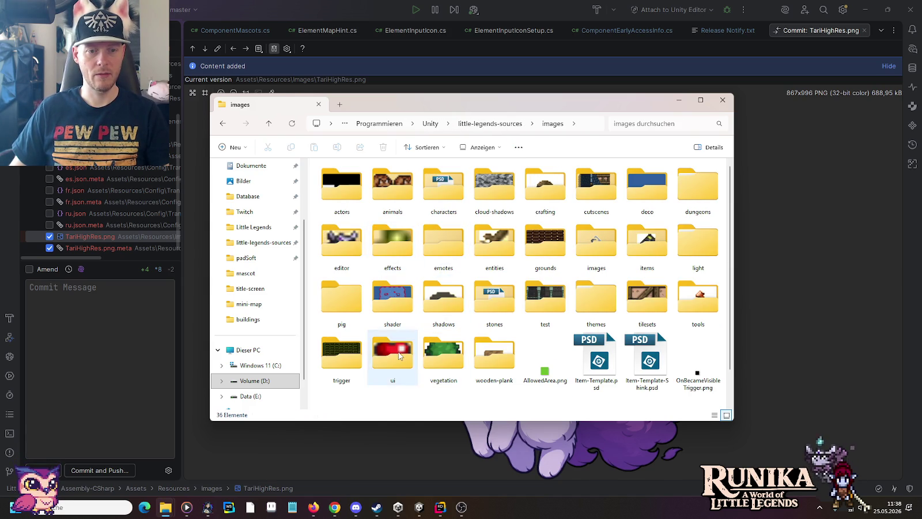
{"action": "double_click", "coordinate": [393, 354]}
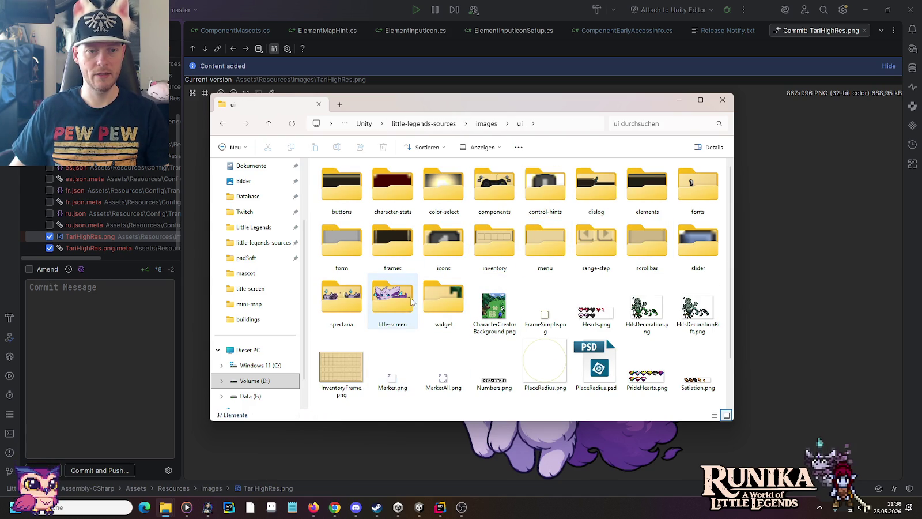
{"action": "double_click", "coordinate": [391, 302]}
{"action": "right_click", "coordinate": [547, 193]}
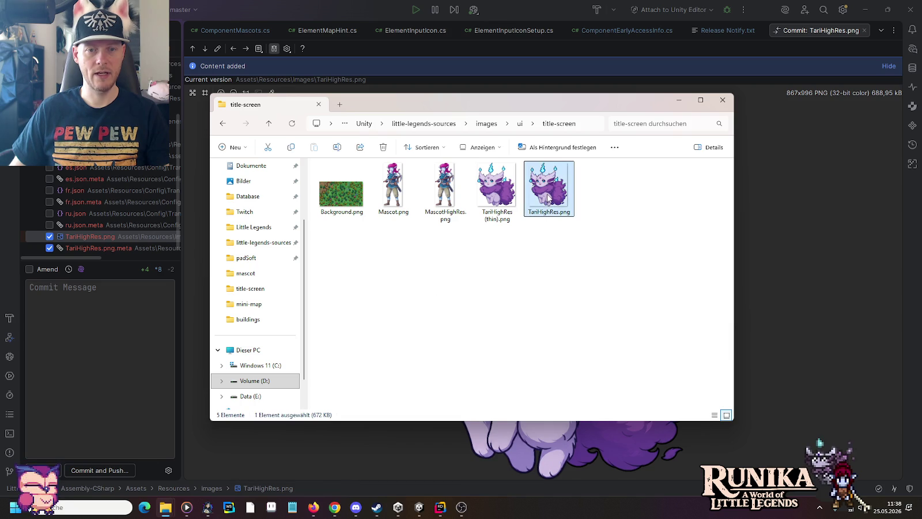
{"action": "mouse_move", "coordinate": [585, 252]}
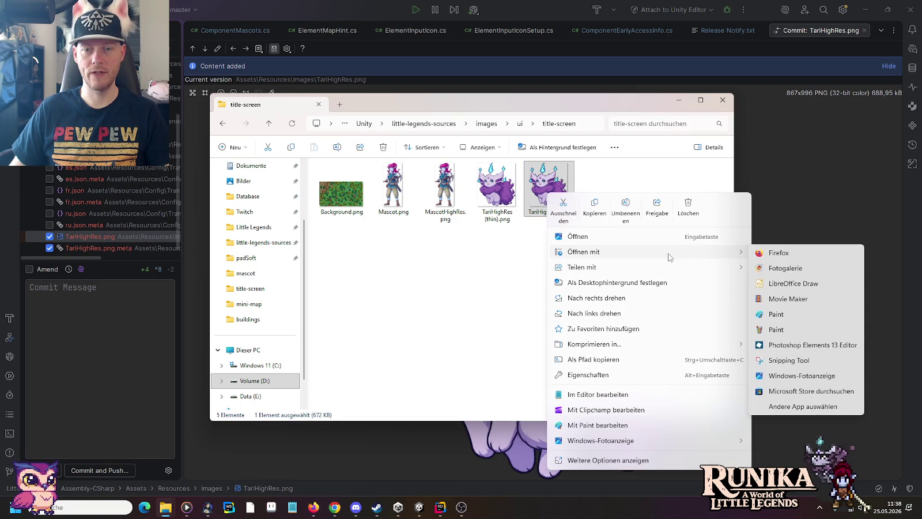
{"action": "left_click", "coordinate": [791, 353]}
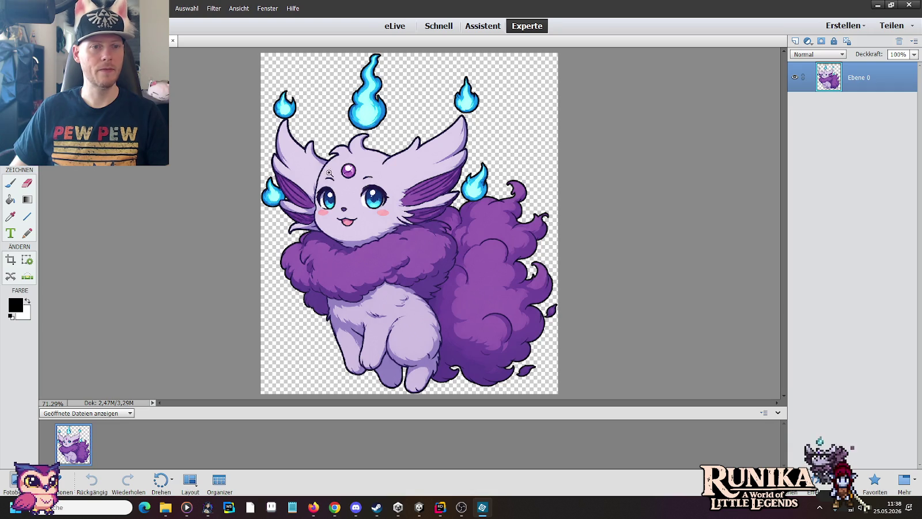
Step: Zoom in on the ear edge, sample its purple shading, and paint a trial stroke with a smaller brush
{"action": "left_click_drag", "start_coordinate": [373, 143], "coordinate": [334, 168]}
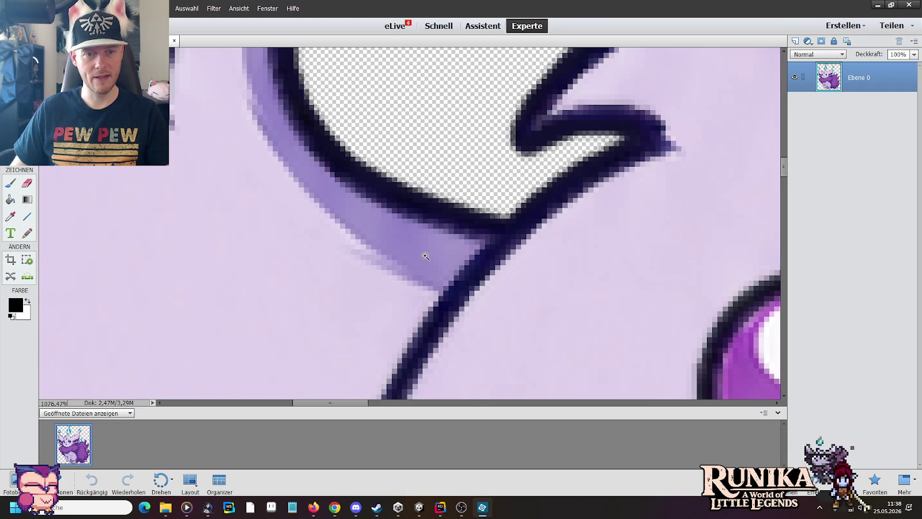
{"action": "key", "text": "i"}
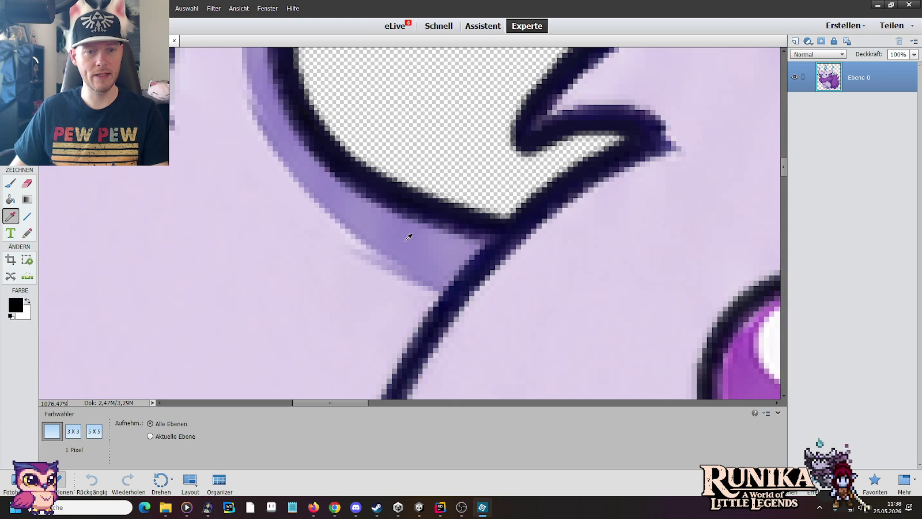
{"action": "left_click", "coordinate": [411, 242]}
{"action": "key", "text": "b"}
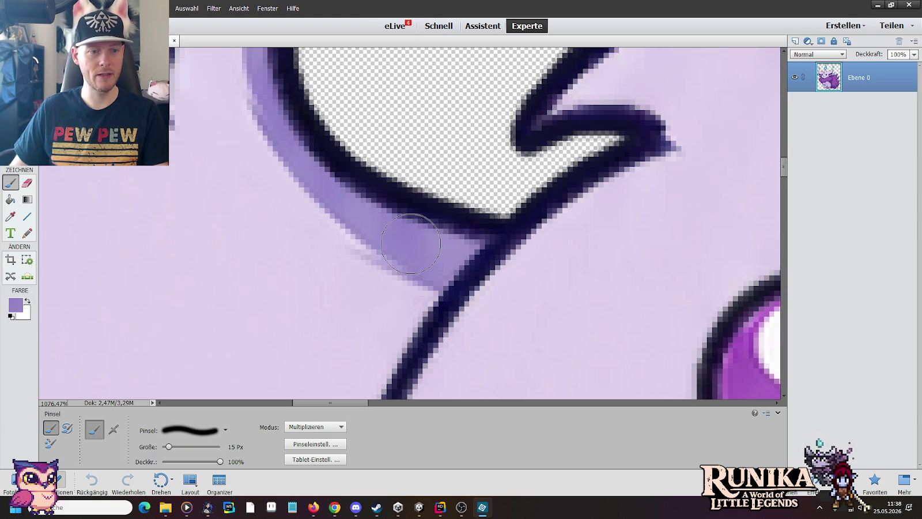
{"action": "left_click_drag", "start_coordinate": [168, 446], "coordinate": [166, 449]}
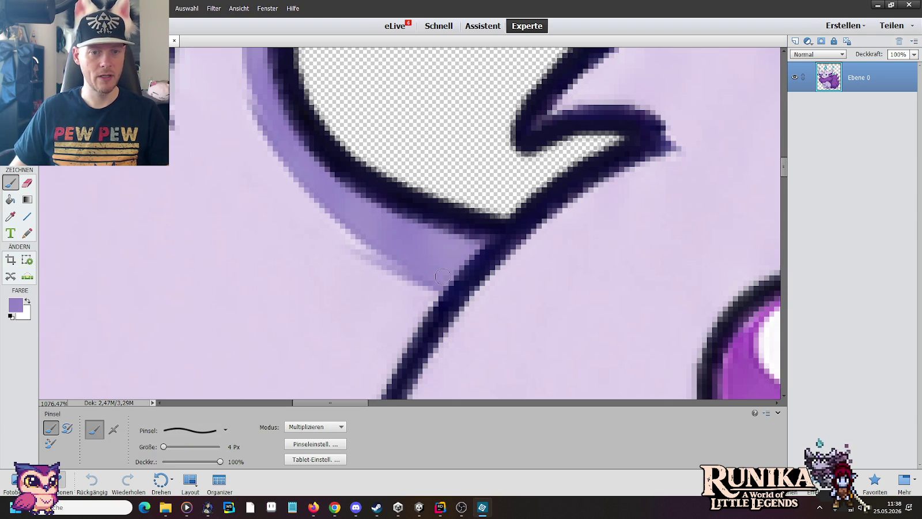
{"action": "left_click_drag", "start_coordinate": [417, 238], "coordinate": [433, 245]}
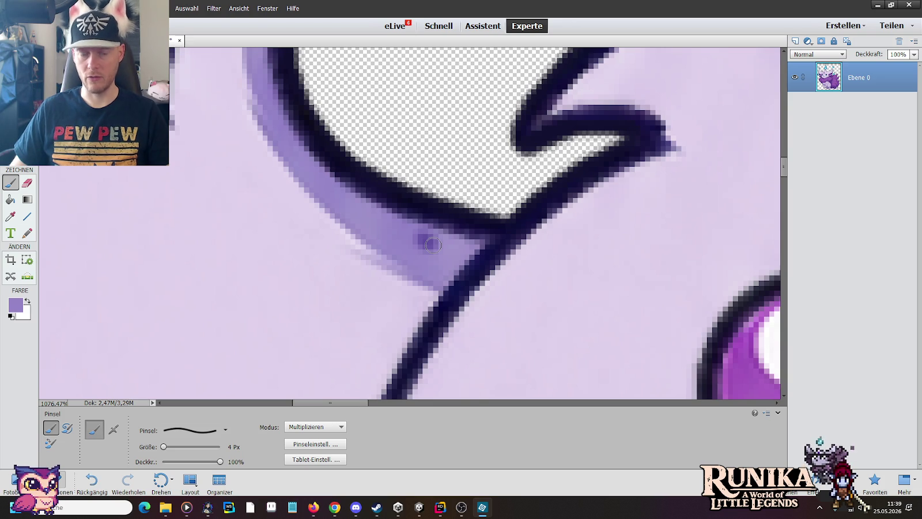
Step: Undo the trial stroke, reselect the brush and bring up its blend-mode choices
{"action": "key", "text": "ctrl+z"}
{"action": "key", "text": "i"}
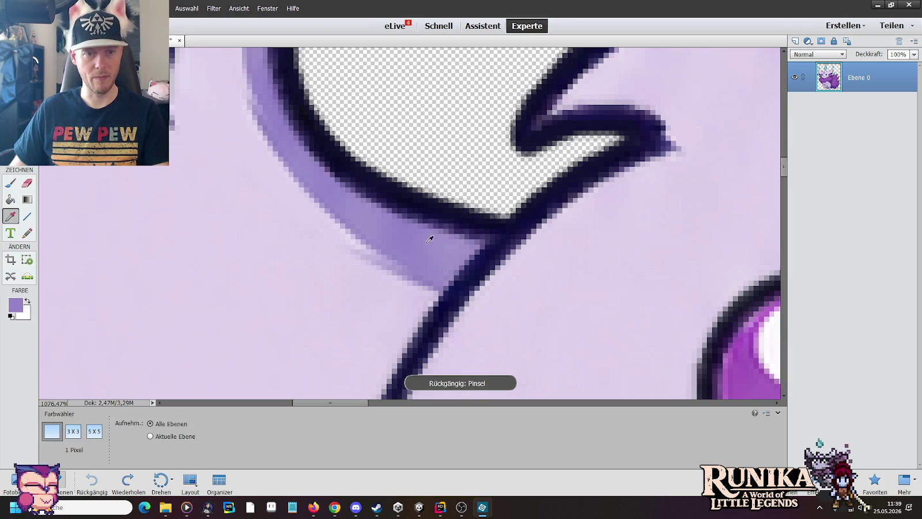
{"action": "key", "text": "b"}
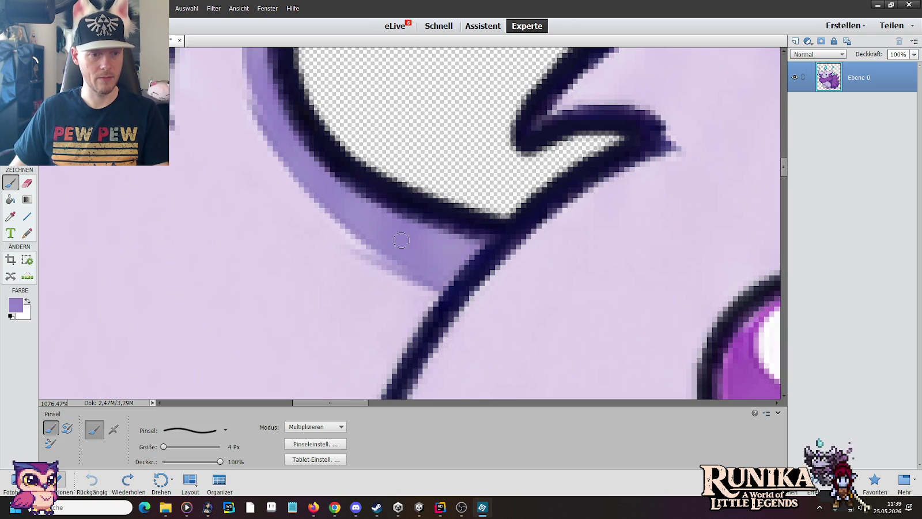
{"action": "left_click", "coordinate": [340, 426]}
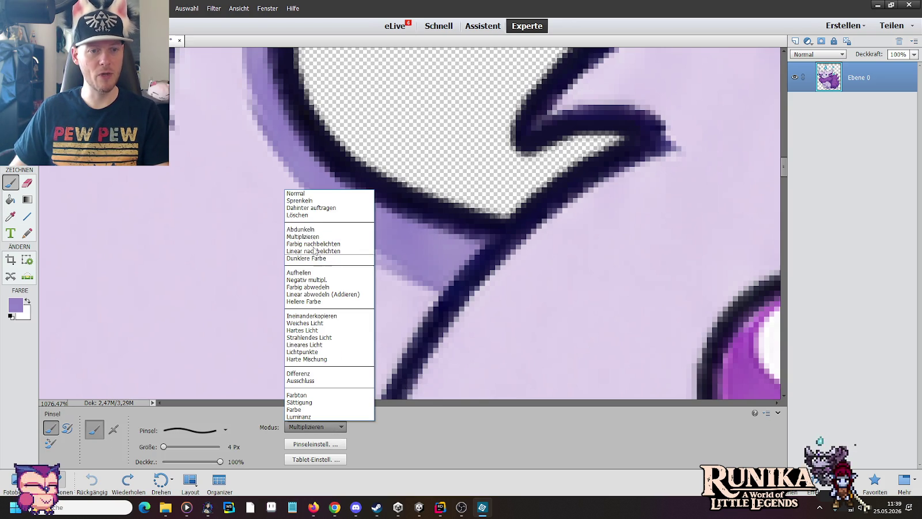
Step: Switch the brush to Normal mode, shrink it to 3 px, and shade the ear's inner outline purple
{"action": "left_click", "coordinate": [301, 195]}
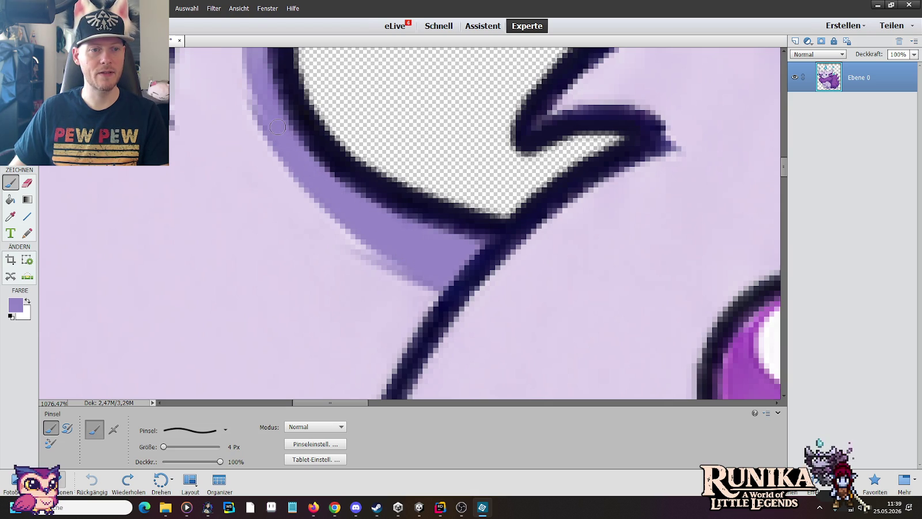
{"action": "left_click", "coordinate": [446, 343]}
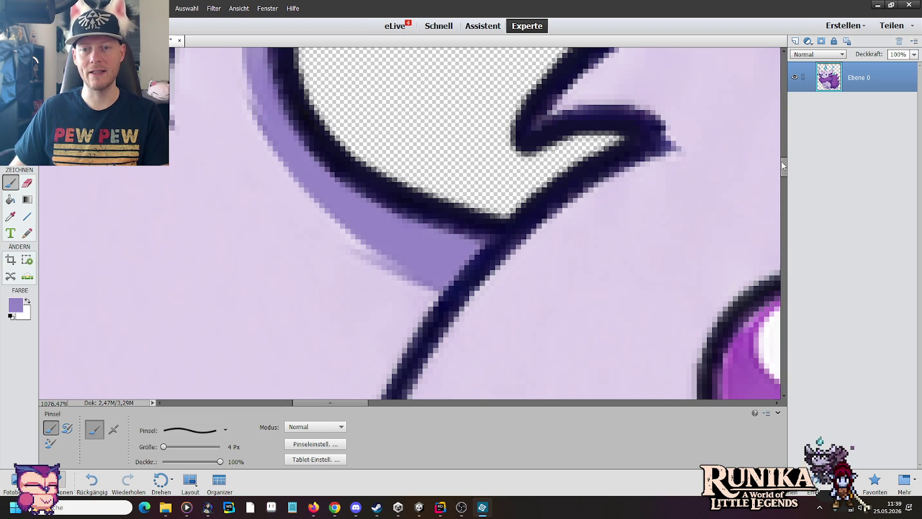
{"action": "scroll", "coordinate": [335, 284], "scroll_direction": "up", "scroll_amount": 5}
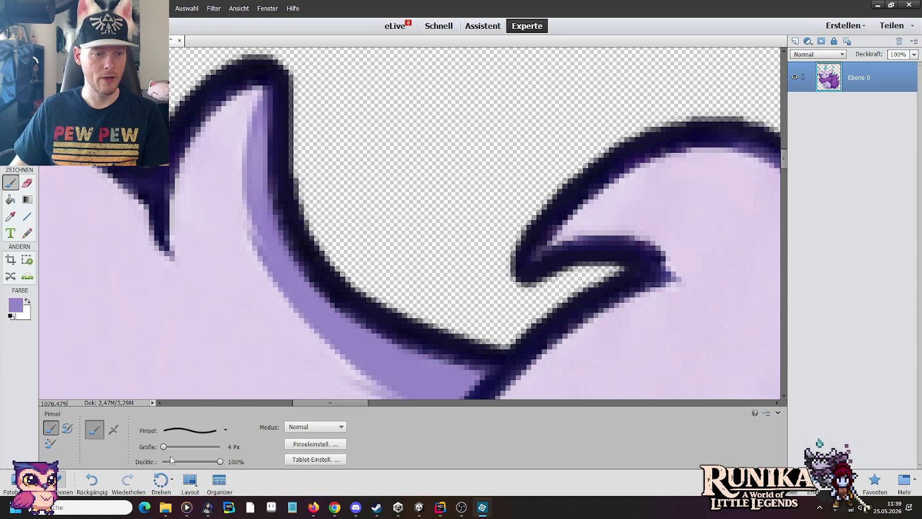
{"action": "left_click_drag", "start_coordinate": [162, 444], "coordinate": [164, 446]}
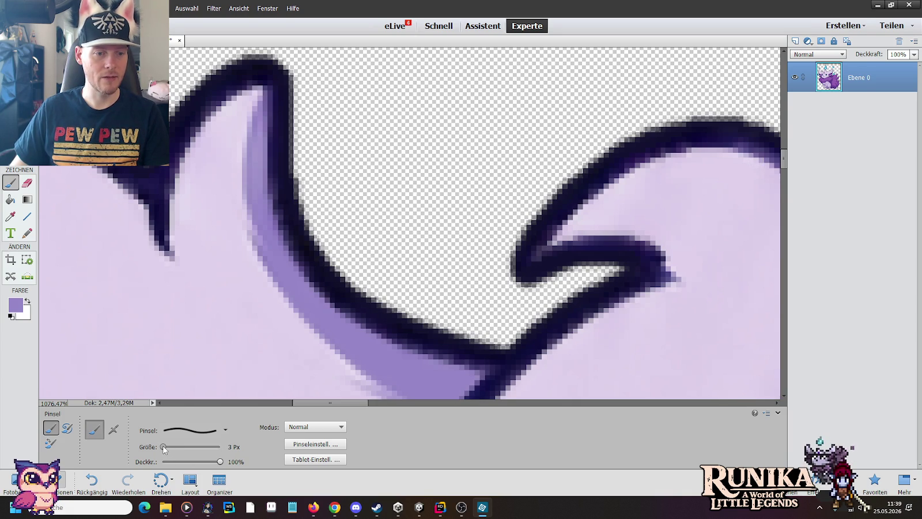
{"action": "left_click_drag", "start_coordinate": [253, 148], "coordinate": [252, 197]}
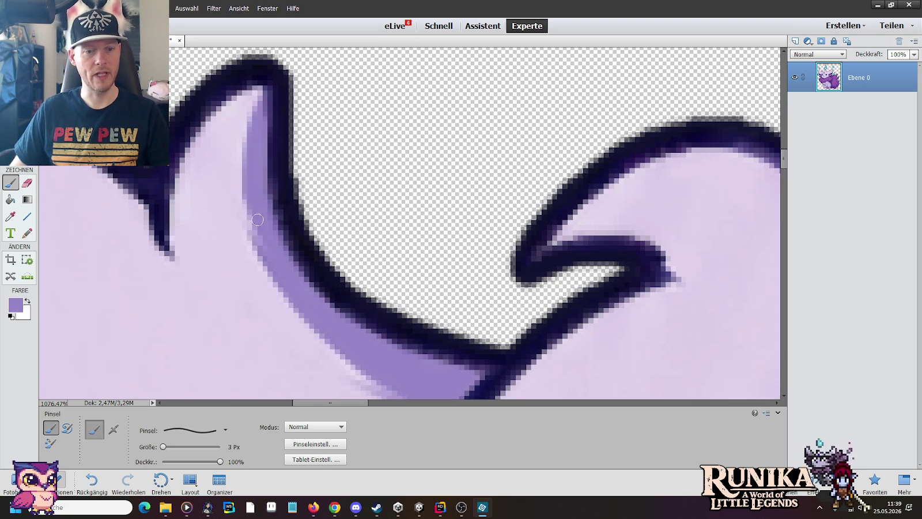
Step: Zoom out to 100%, inspect the purple fur up close, then return to the full character at 100%
{"action": "key", "text": "z"}
{"action": "right_click", "coordinate": [287, 174]}
{"action": "left_click", "coordinate": [299, 185]}
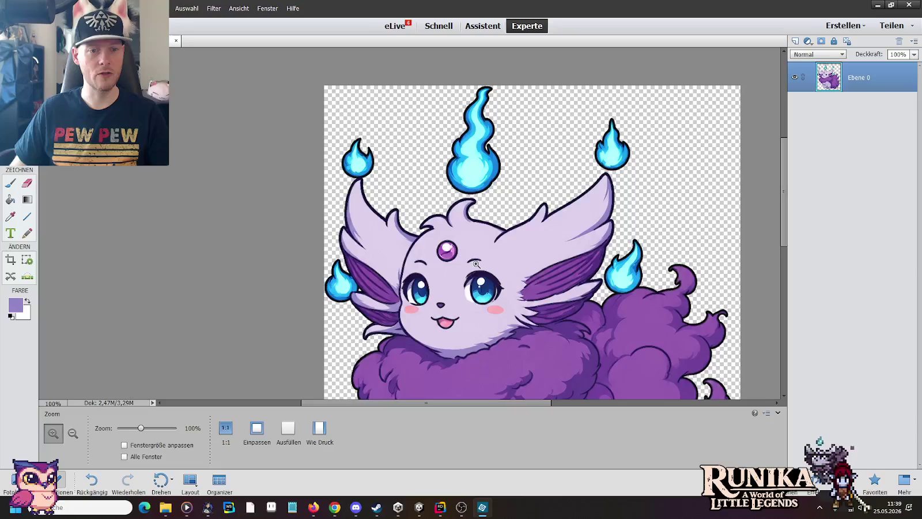
{"action": "left_click_drag", "start_coordinate": [788, 174], "coordinate": [784, 206]}
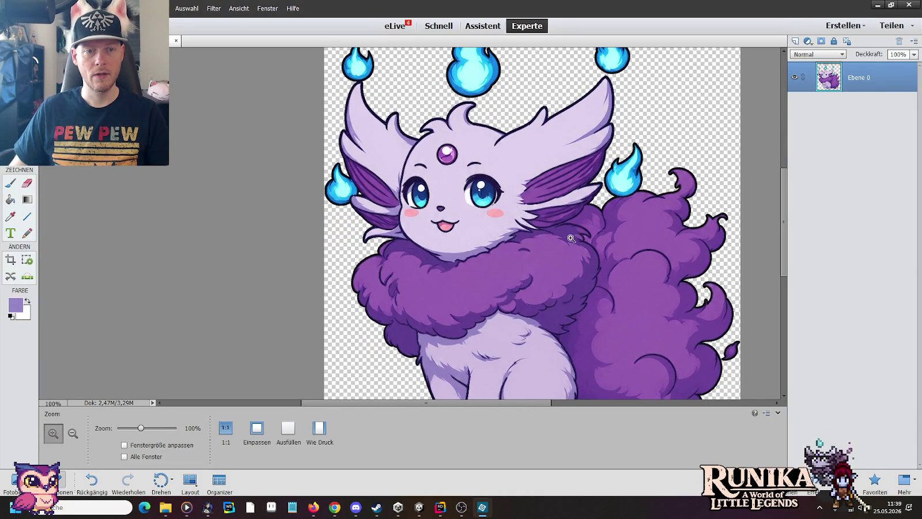
{"action": "mouse_move", "coordinate": [528, 200]}
{"action": "left_mouse_down"}
{"action": "mouse_move", "coordinate": [588, 230]}
{"action": "mouse_move", "coordinate": [587, 213]}
{"action": "left_mouse_up"}
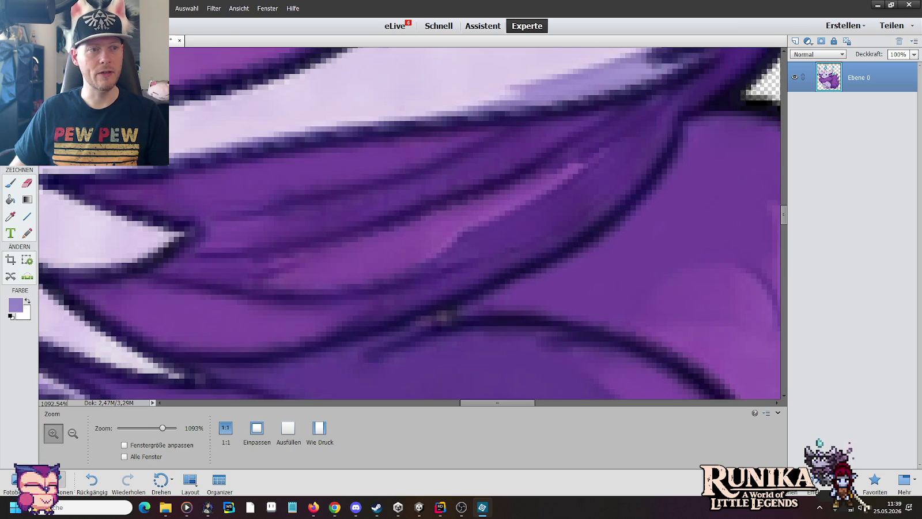
{"action": "right_click", "coordinate": [278, 148]}
{"action": "left_click", "coordinate": [297, 161]}
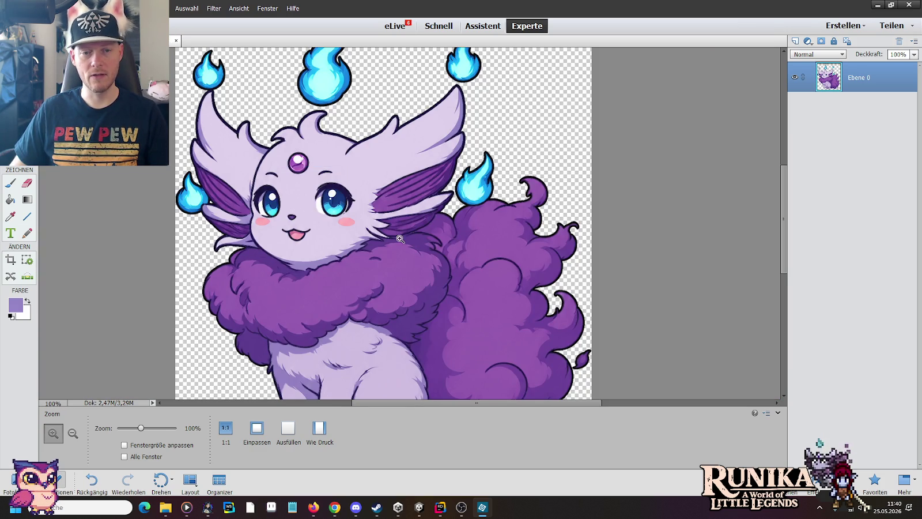
{"action": "left_click_drag", "start_coordinate": [785, 220], "coordinate": [790, 278]}
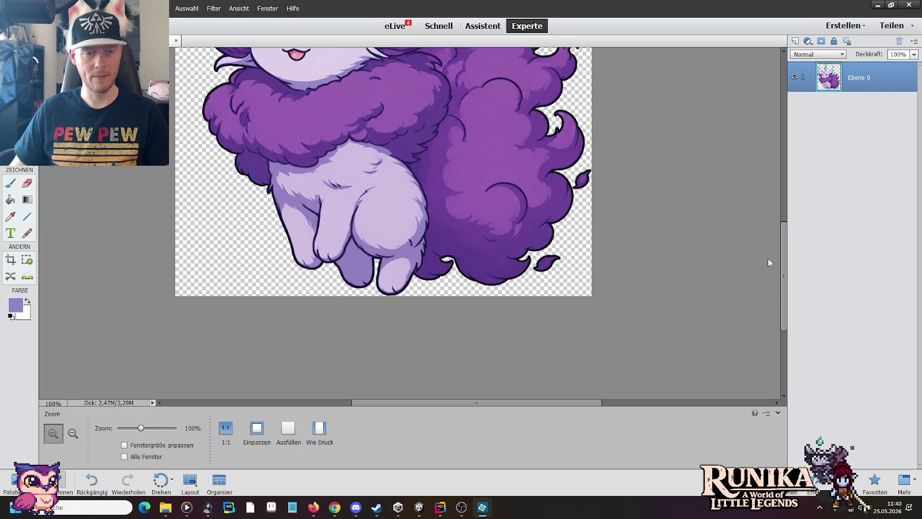
Step: Save the artwork over TariHighRes.png as a PNG, confirming the overwrite and PNG options
{"action": "key", "text": "ctrl+shift+s"}
{"action": "left_click", "coordinate": [379, 287]}
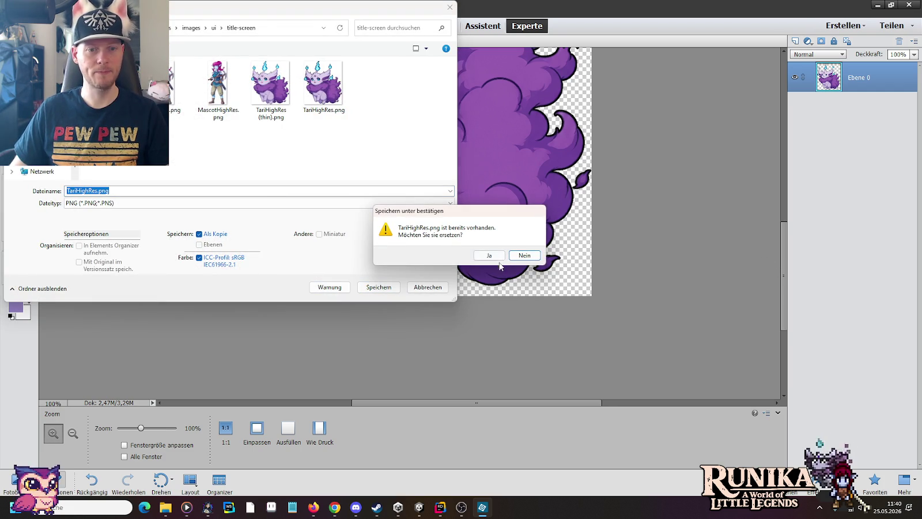
{"action": "left_click", "coordinate": [499, 255]}
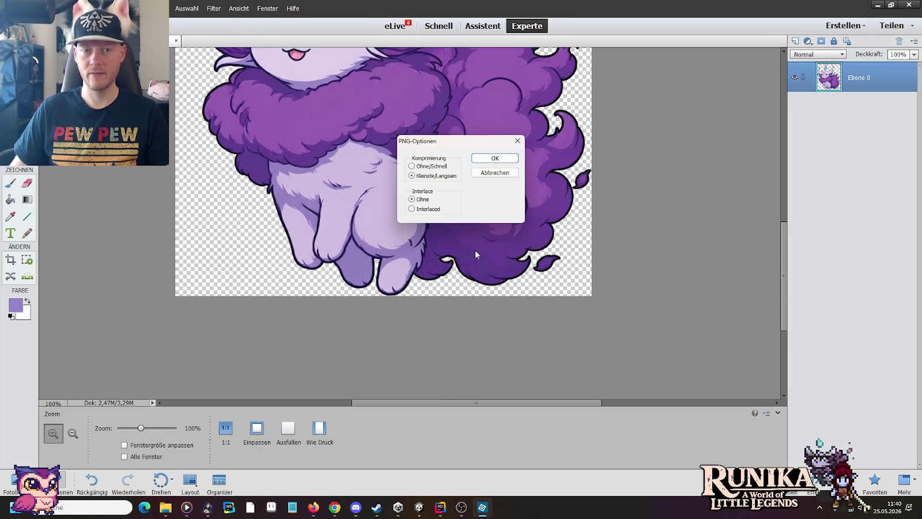
{"action": "left_click", "coordinate": [479, 157]}
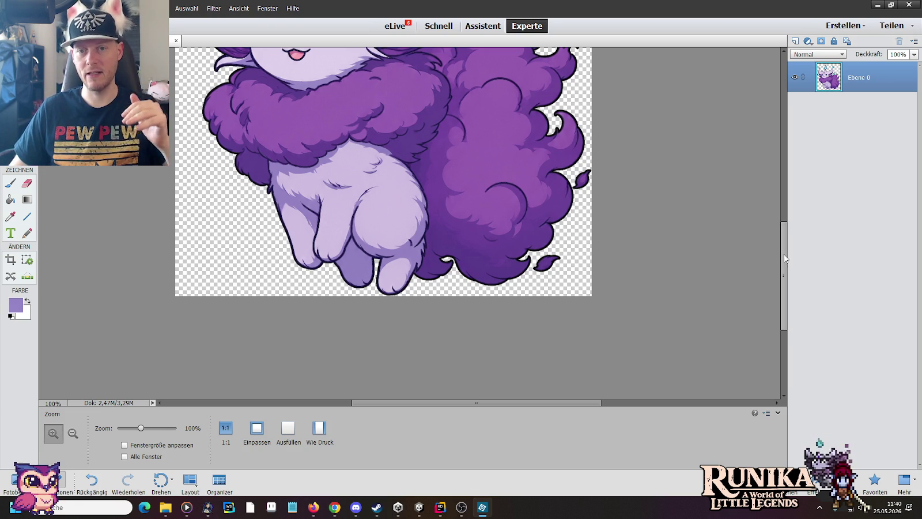
Step: Quit Photoshop Elements without saving the document again
{"action": "left_click_drag", "start_coordinate": [784, 259], "coordinate": [779, 222]}
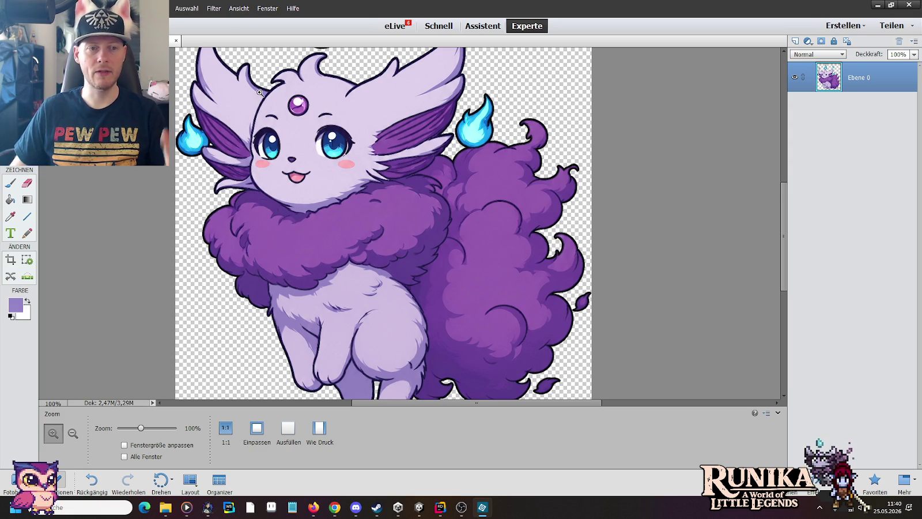
{"action": "left_click", "coordinate": [909, 5]}
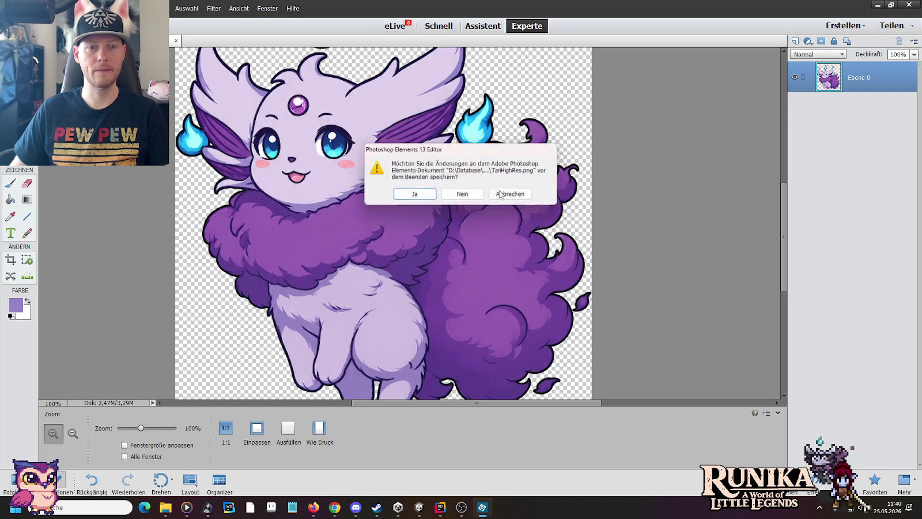
{"action": "left_click", "coordinate": [462, 194]}
Step: Select the edited TariHighRes.png and open Little Legends > Assets > Resources > Images
{"action": "left_click", "coordinate": [542, 178]}
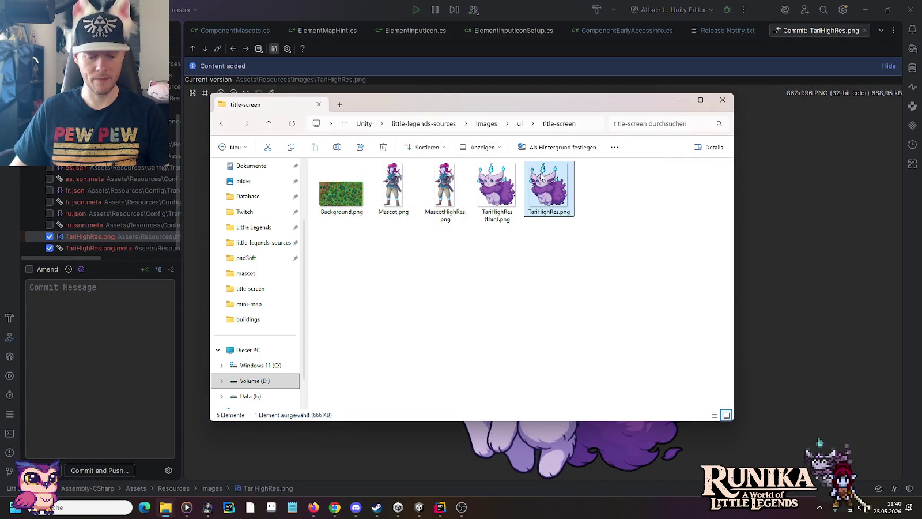
{"action": "right_click", "coordinate": [165, 507]}
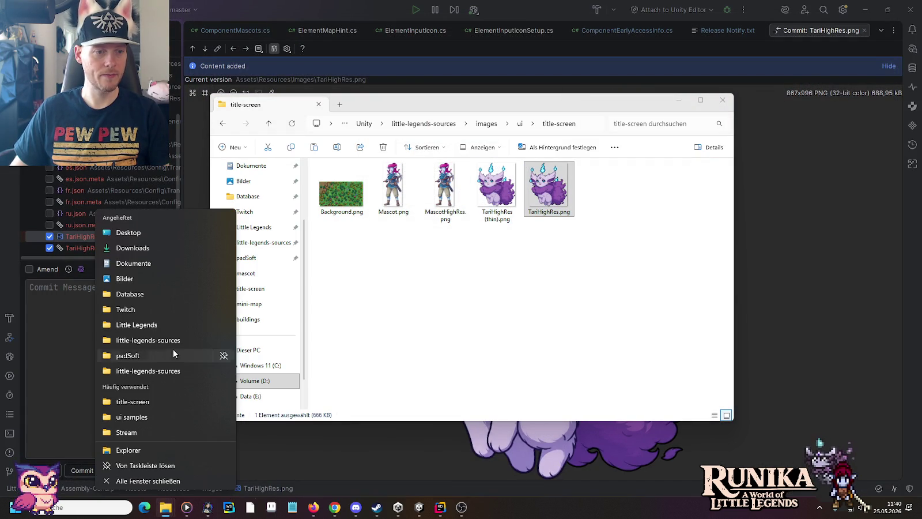
{"action": "left_click", "coordinate": [166, 324]}
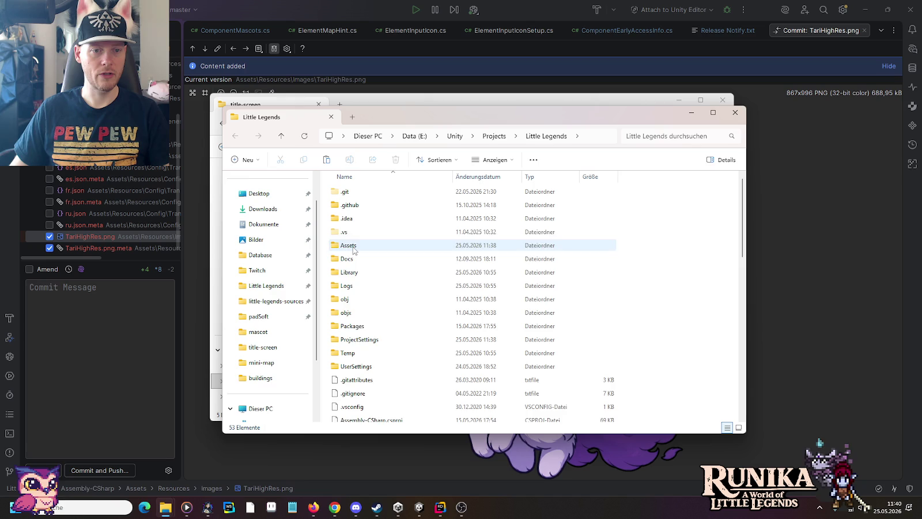
{"action": "double_click", "coordinate": [353, 246]}
{"action": "double_click", "coordinate": [354, 283]}
{"action": "scroll", "coordinate": [403, 288], "scroll_direction": "down", "scroll_amount": 3}
{"action": "scroll", "coordinate": [404, 311], "scroll_direction": "up", "scroll_amount": 3}
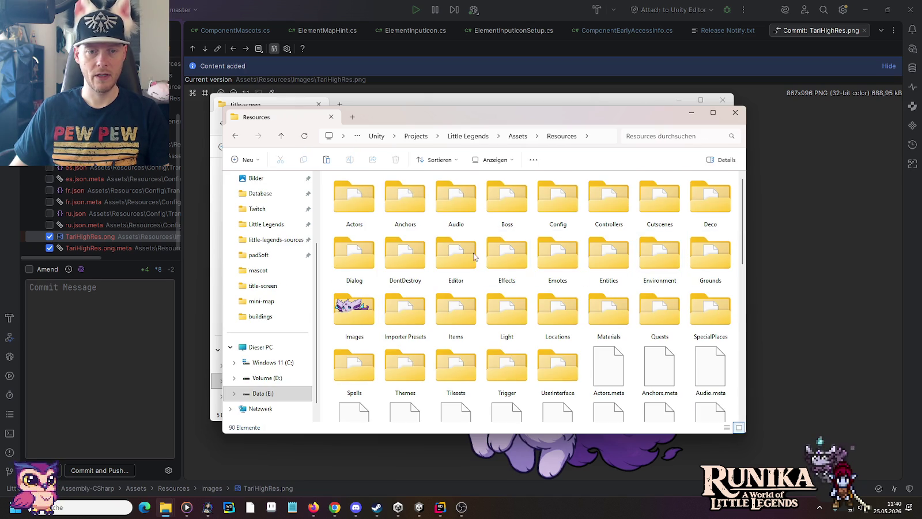
{"action": "left_click", "coordinate": [365, 312]}
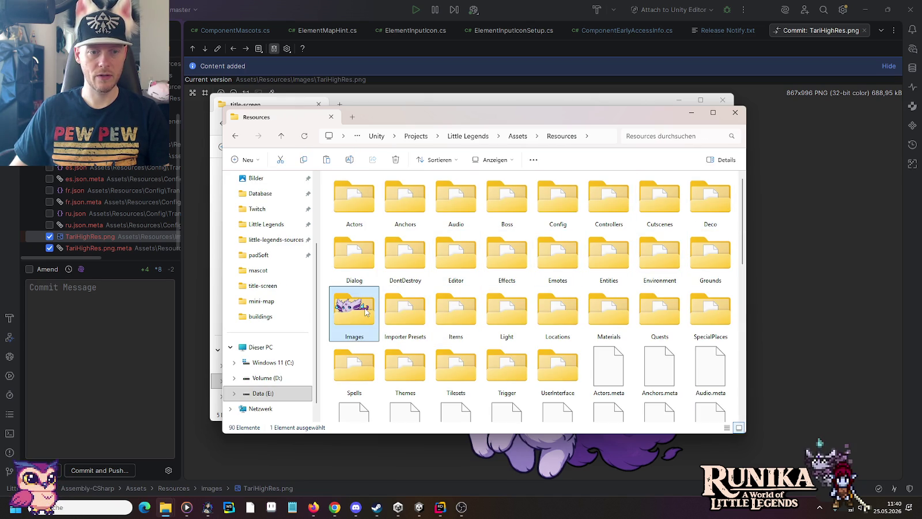
{"action": "double_click", "coordinate": [365, 312]}
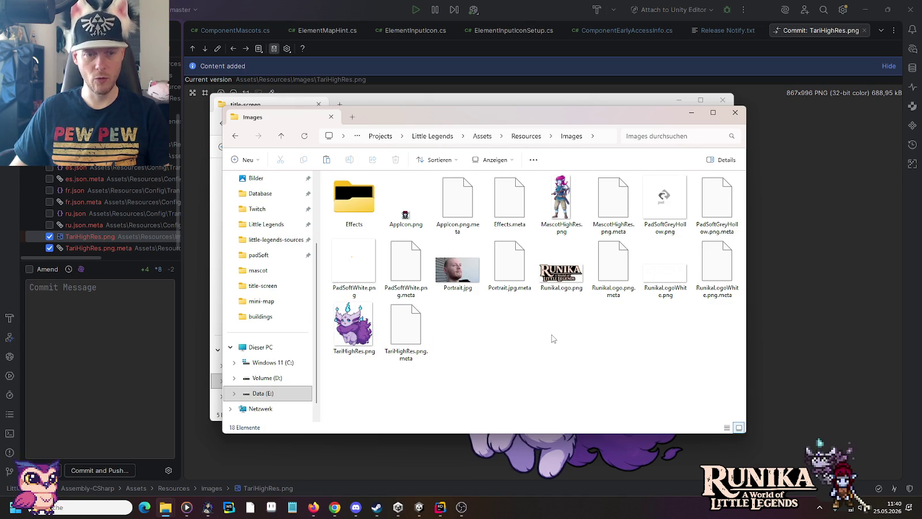
Step: Paste TariHighRes.png into Images, replacing the existing copy
{"action": "key", "text": "ctrl+v"}
{"action": "left_click", "coordinate": [229, 187]}
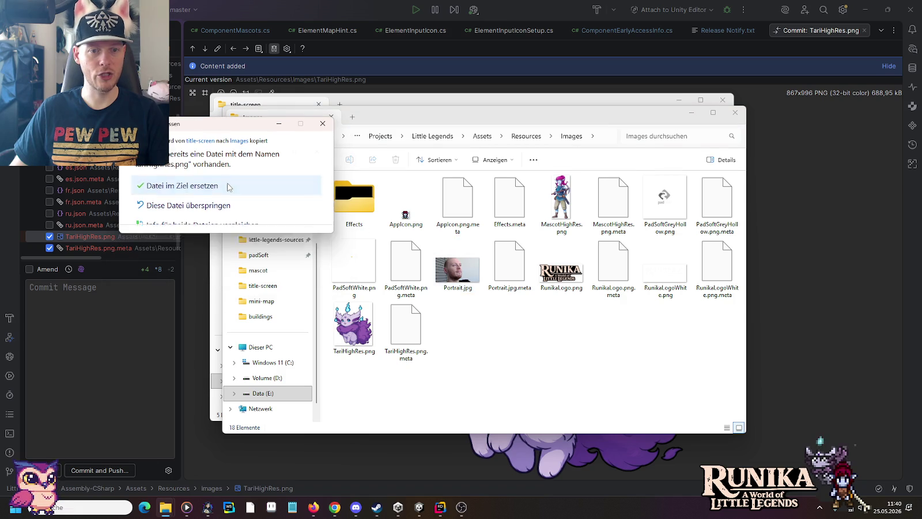
{"action": "left_click", "coordinate": [535, 358]}
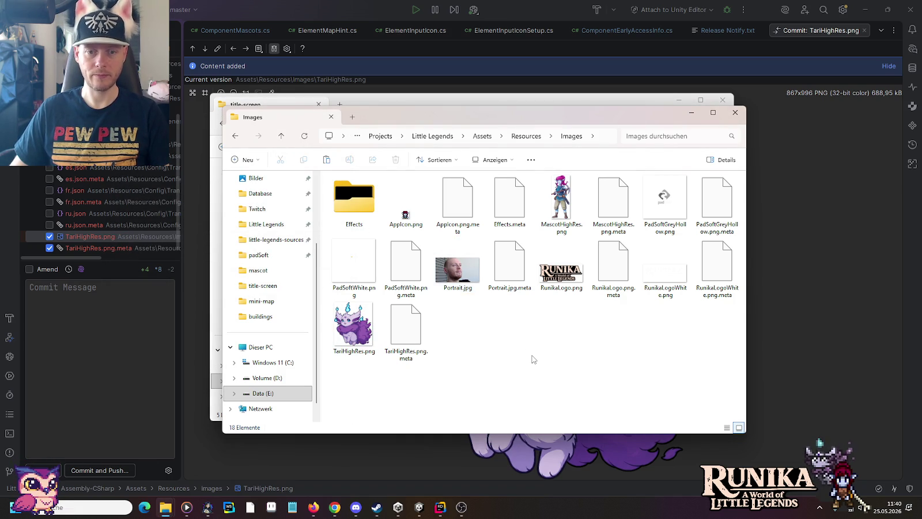
{"action": "left_click", "coordinate": [819, 340]}
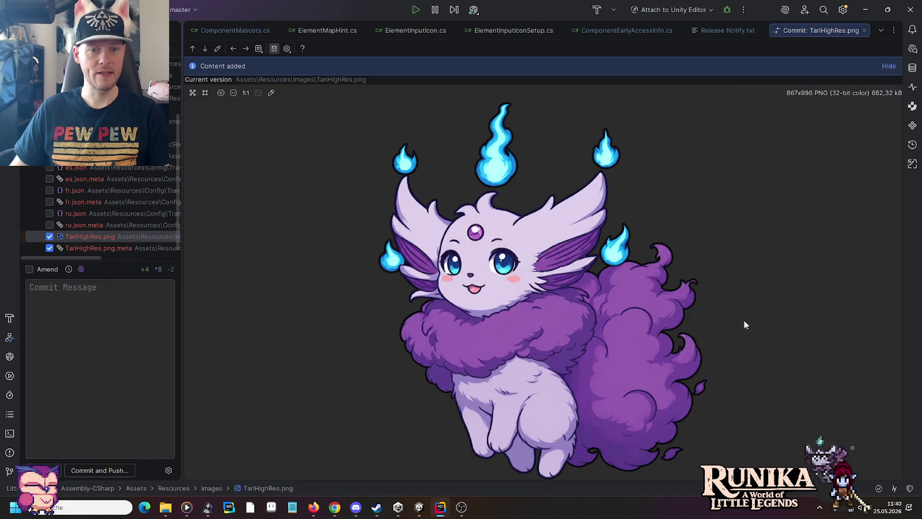
Step: Commit the changes as 'Title screen redesign.' and push to origin/master
{"action": "left_click", "coordinate": [83, 315]}
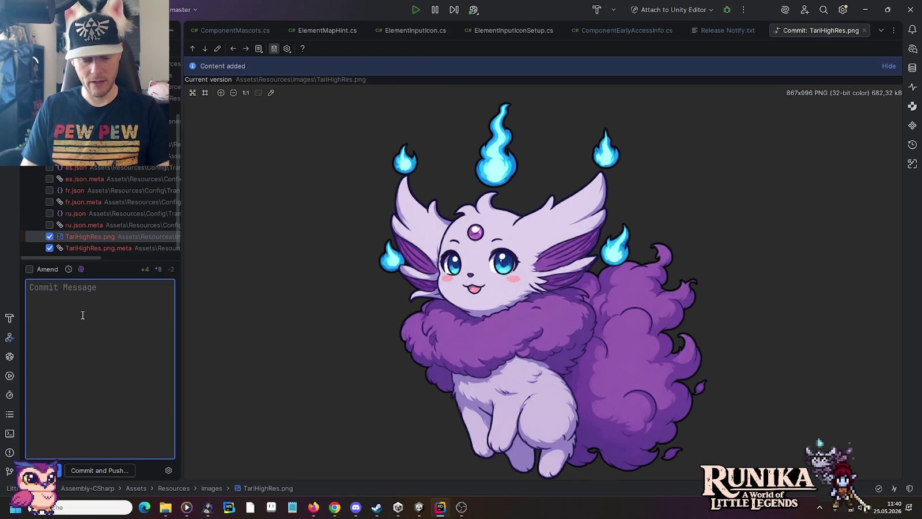
{"action": "type", "text": "Titlt"}
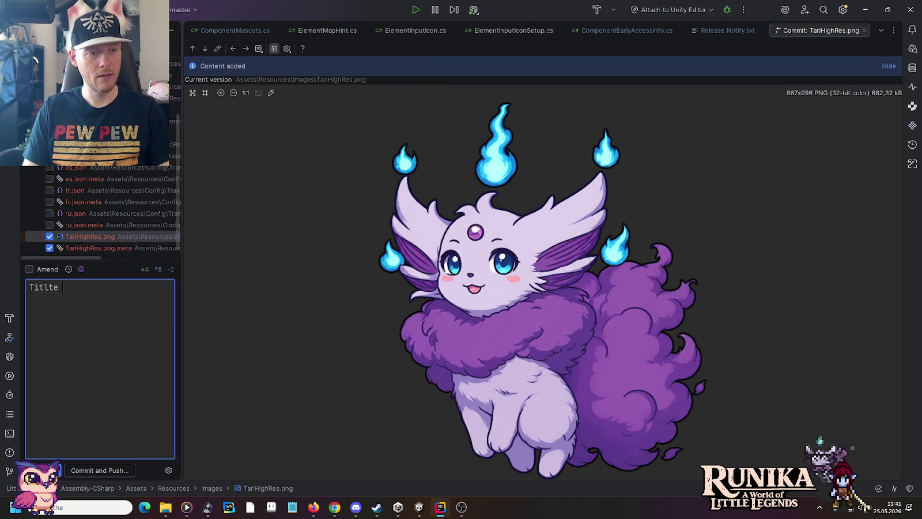
{"action": "key", "text": "BackSpace"}
{"action": "type", "text": "e "}
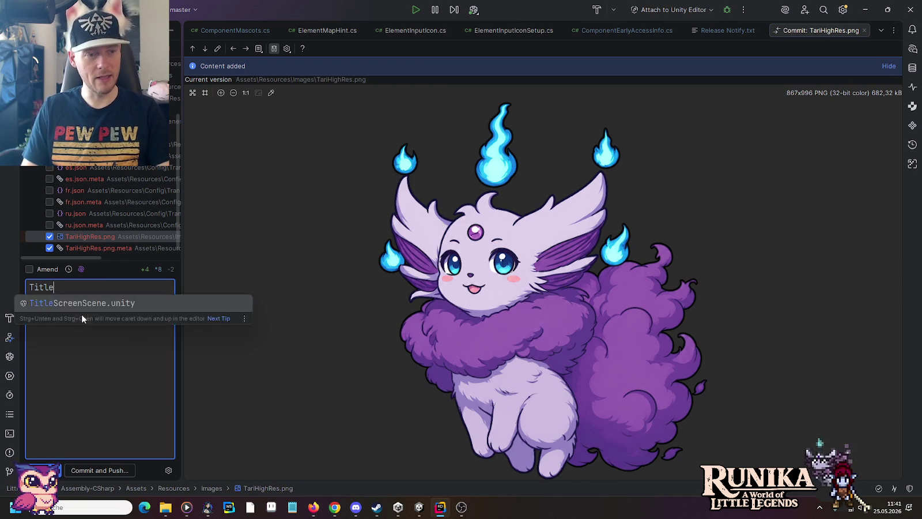
{"action": "type", "text": "screen"}
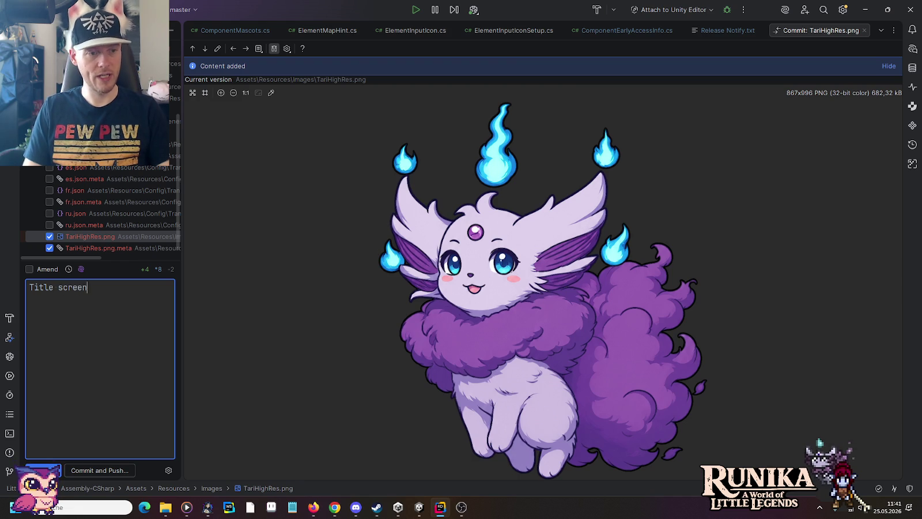
{"action": "type", "text": " redesign."}
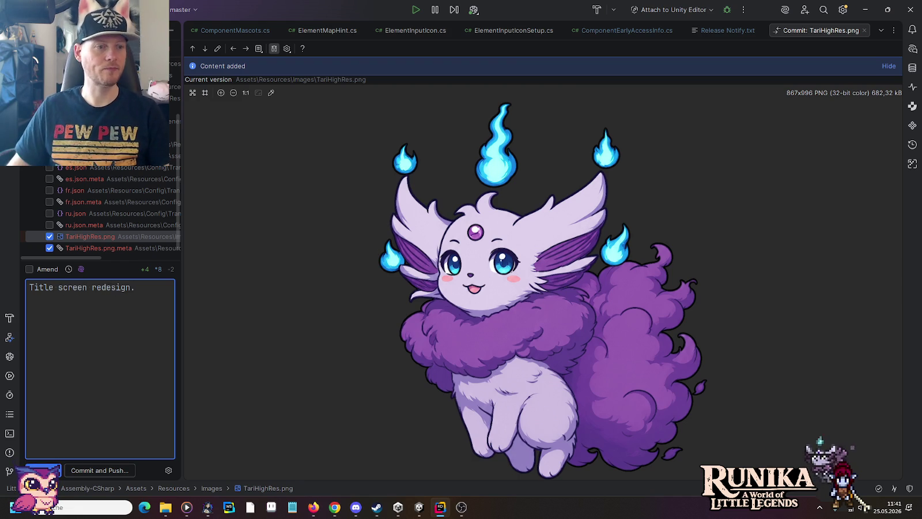
{"action": "left_click", "coordinate": [99, 469]}
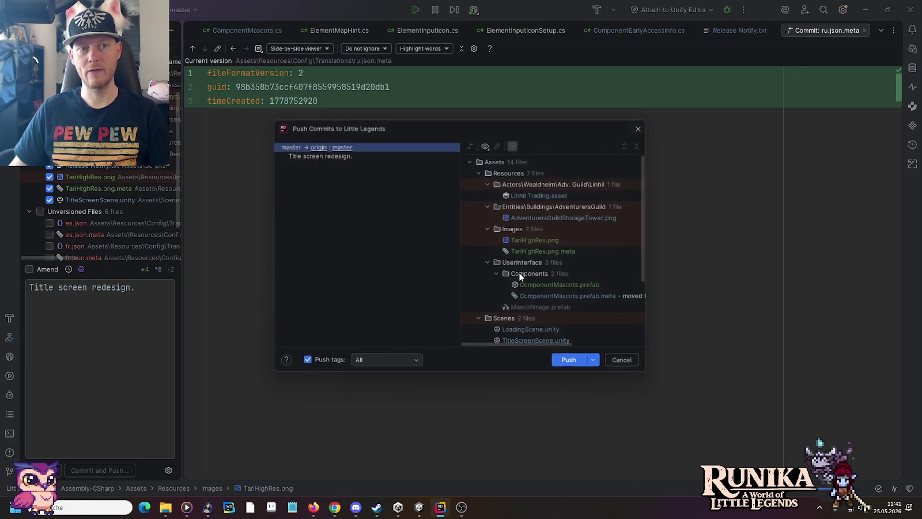
{"action": "left_click", "coordinate": [574, 364]}
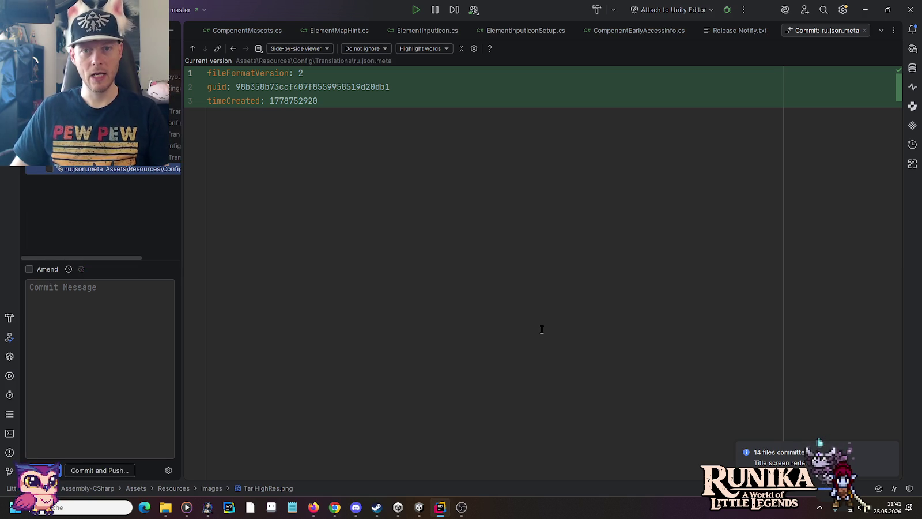
Step: Close the editor tabs from ElementInputIconSetup.cs through ComponentMiniMap.cs, leaving en.json and de.json
{"action": "middle_click", "coordinate": [512, 29]}
{"action": "middle_click", "coordinate": [541, 30]}
{"action": "middle_click", "coordinate": [553, 29]}
{"action": "middle_click", "coordinate": [558, 29]}
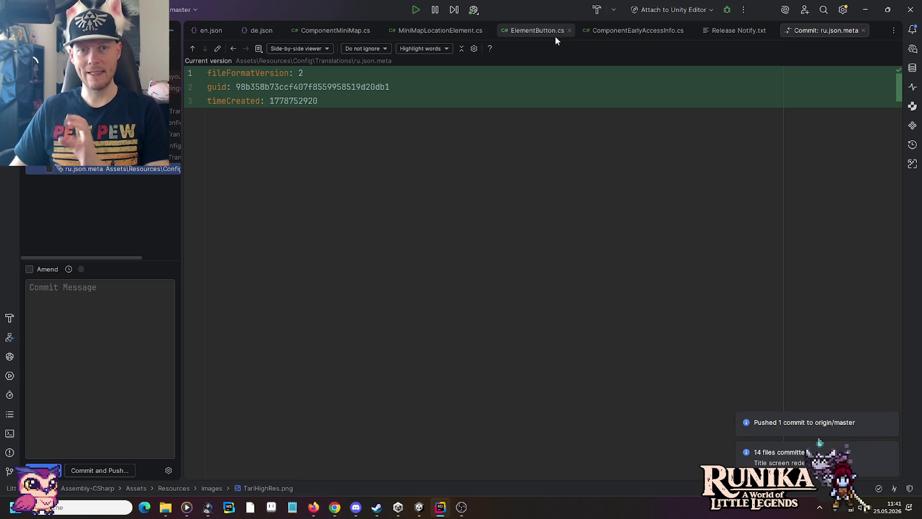
{"action": "middle_click", "coordinate": [547, 33]}
{"action": "middle_click", "coordinate": [550, 34]}
{"action": "middle_click", "coordinate": [545, 34]}
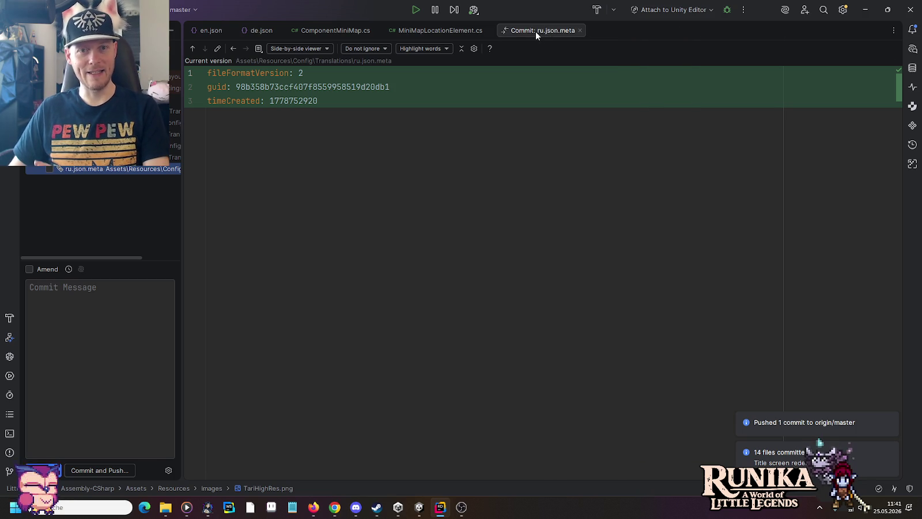
{"action": "middle_click", "coordinate": [525, 30]}
{"action": "middle_click", "coordinate": [459, 30]}
{"action": "middle_click", "coordinate": [377, 28]}
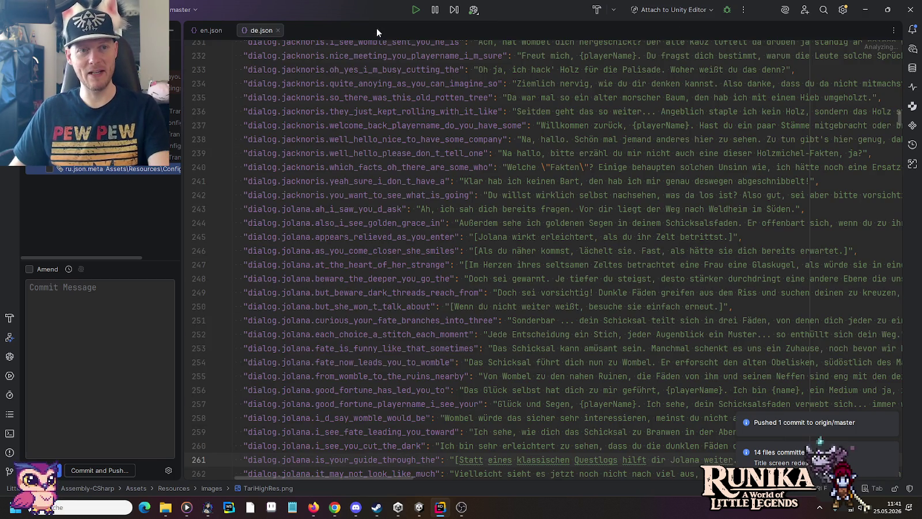
{"action": "left_click", "coordinate": [503, 109]}
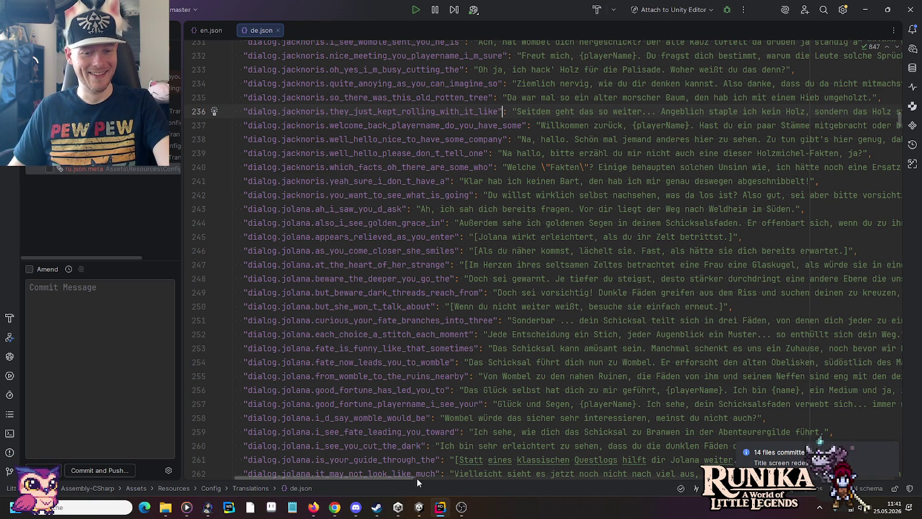
{"action": "left_click", "coordinate": [270, 507]}
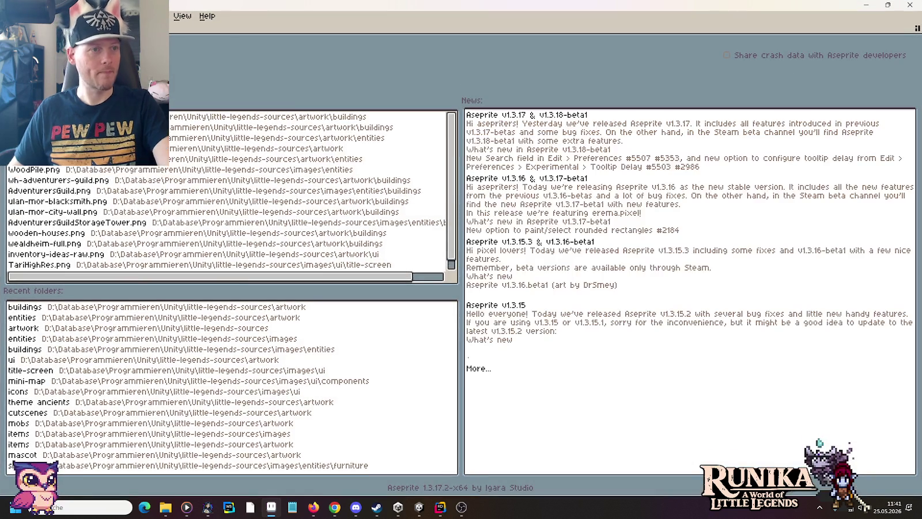
Step: Open the recent houses PNG in Aseprite and zoom onto the round-tower house
{"action": "left_click", "coordinate": [58, 49]}
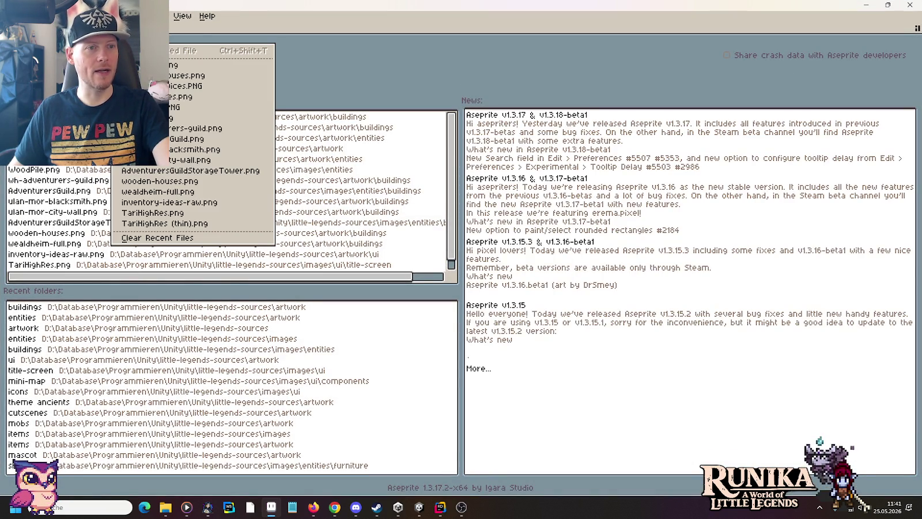
{"action": "left_click", "coordinate": [204, 76]}
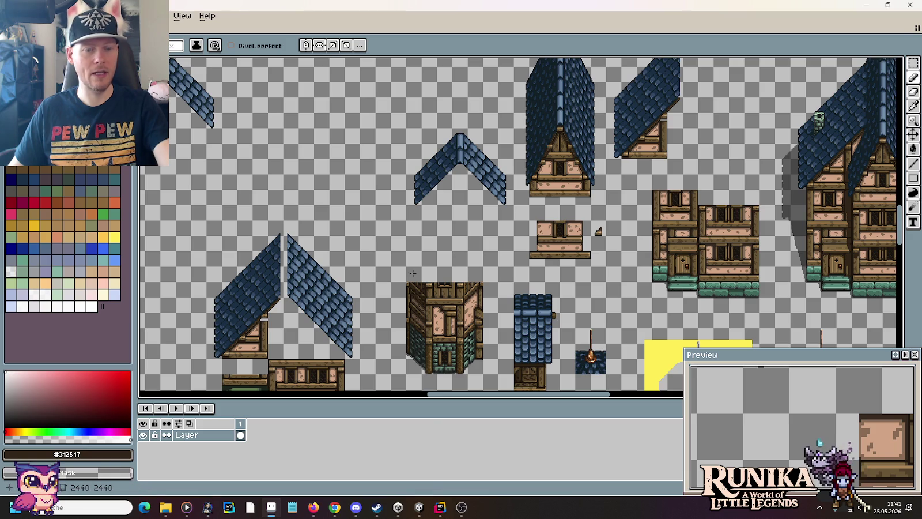
{"action": "scroll", "coordinate": [586, 262], "scroll_direction": "down", "scroll_amount": 2}
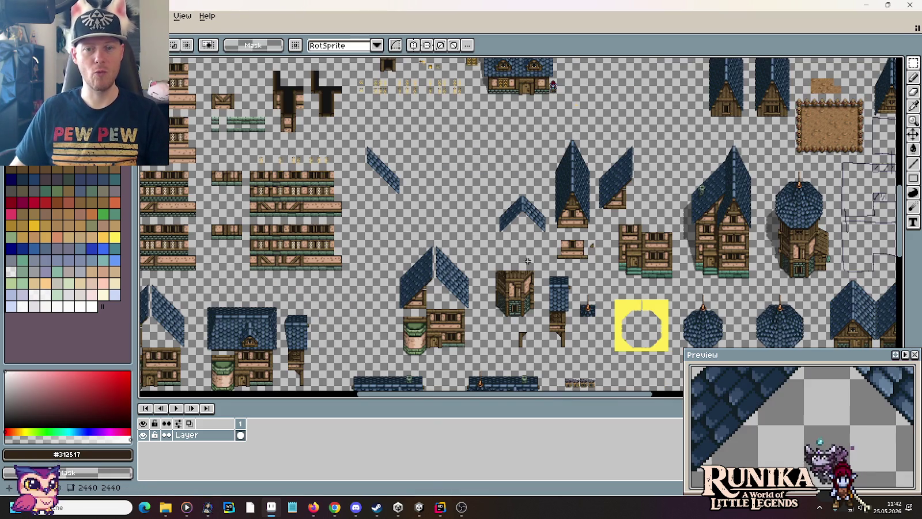
{"action": "scroll", "coordinate": [498, 168], "scroll_direction": "down", "scroll_amount": 6}
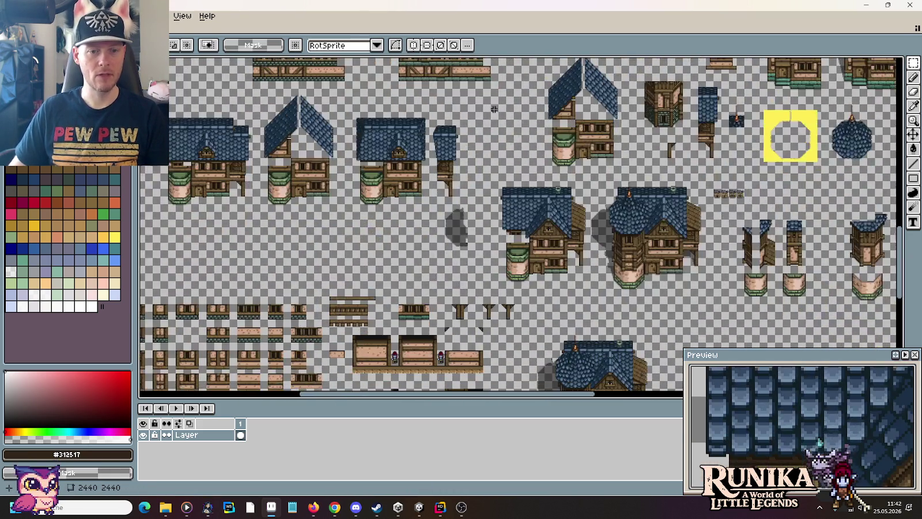
{"action": "scroll", "coordinate": [505, 134], "scroll_direction": "up", "scroll_amount": 3}
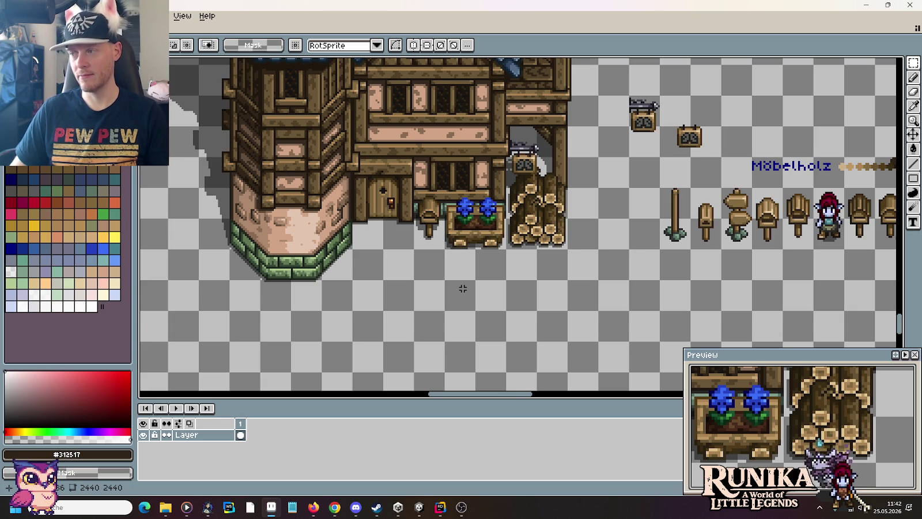
{"action": "scroll", "coordinate": [478, 265], "scroll_direction": "up", "scroll_amount": 3}
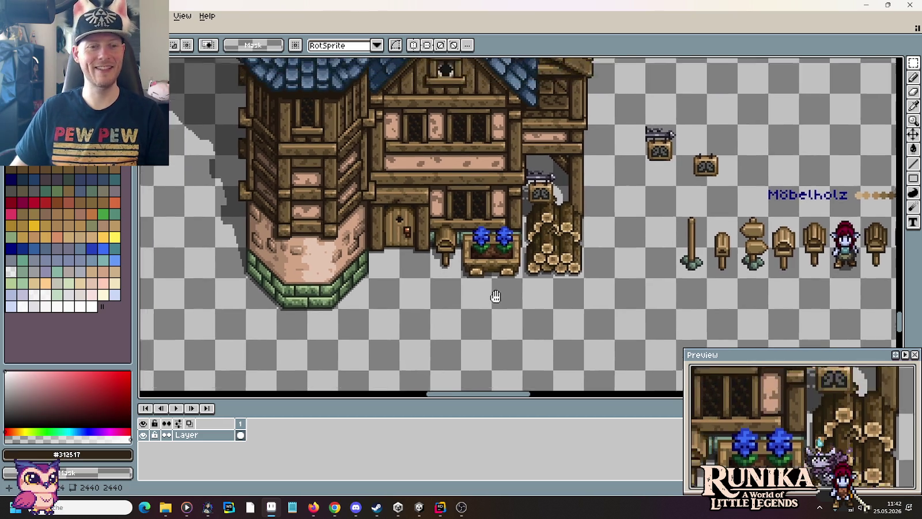
{"action": "scroll", "coordinate": [482, 252], "scroll_direction": "down", "scroll_amount": 3}
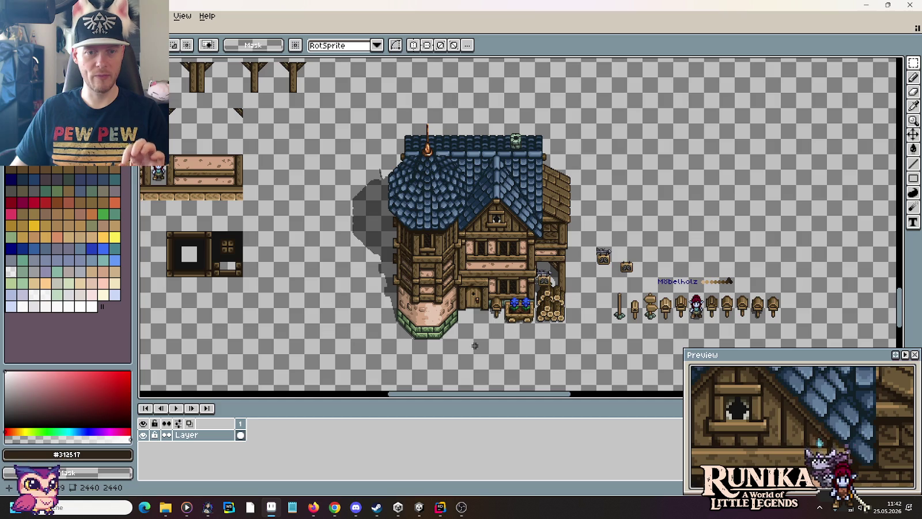
Step: Marquee a thin strip along the house's ground line
{"action": "scroll", "coordinate": [475, 345], "scroll_direction": "down", "scroll_amount": 2}
{"action": "scroll", "coordinate": [476, 313], "scroll_direction": "up", "scroll_amount": 2}
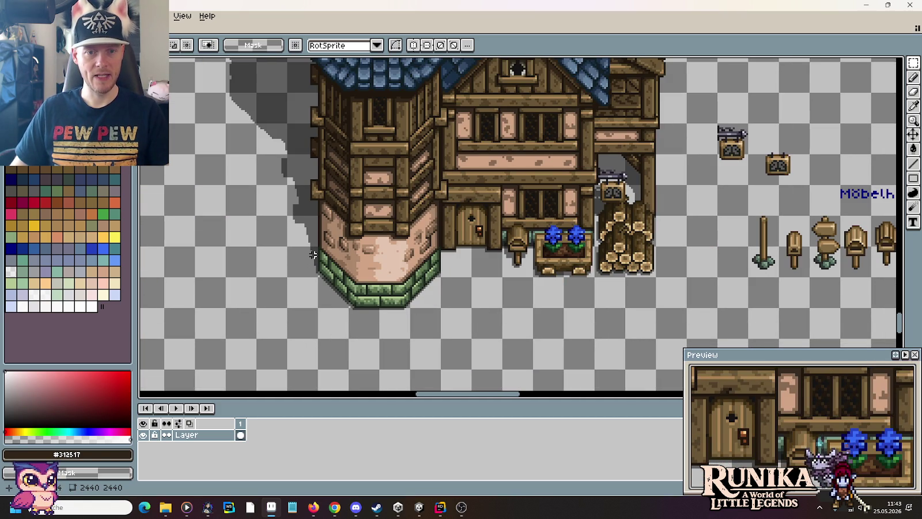
{"action": "left_click_drag", "start_coordinate": [291, 264], "coordinate": [687, 263]}
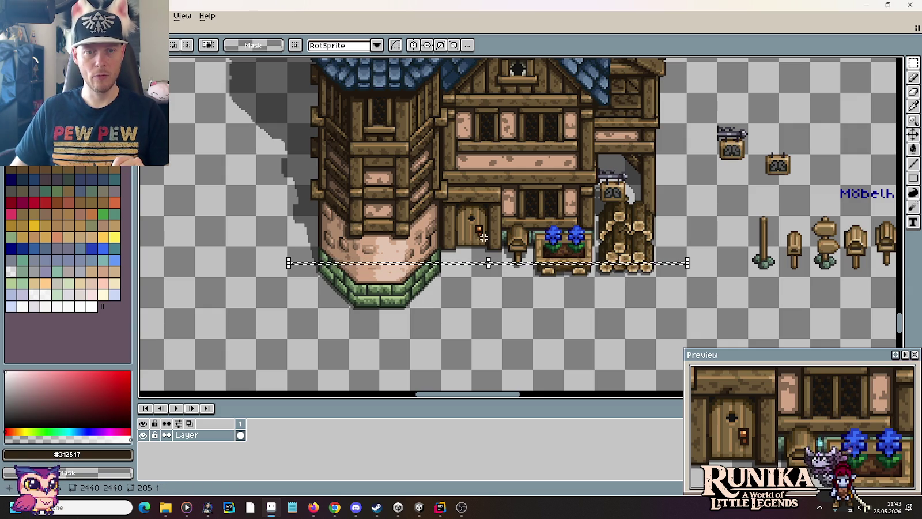
Step: Redo the ground strip higher, then select the 112×240 tower from roof to base
{"action": "left_click_drag", "start_coordinate": [281, 231], "coordinate": [676, 230]}
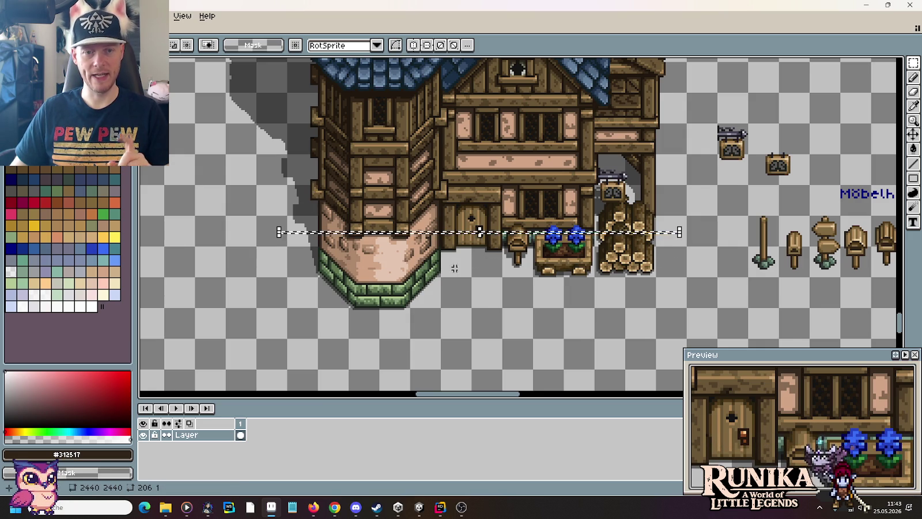
{"action": "scroll", "coordinate": [454, 268], "scroll_direction": "down", "scroll_amount": 2}
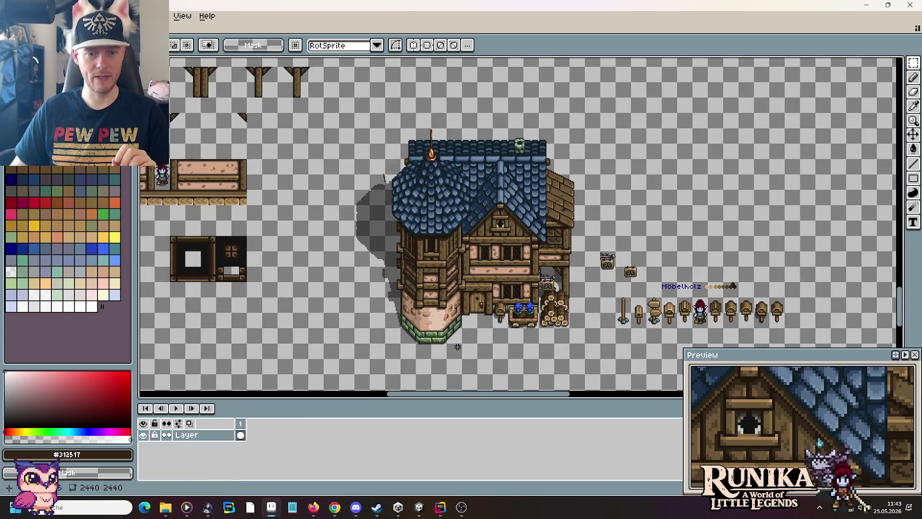
{"action": "mouse_move", "coordinate": [459, 349]}
{"action": "left_mouse_down"}
{"action": "mouse_move", "coordinate": [423, 141]}
{"action": "mouse_move", "coordinate": [362, 141]}
{"action": "left_mouse_up"}
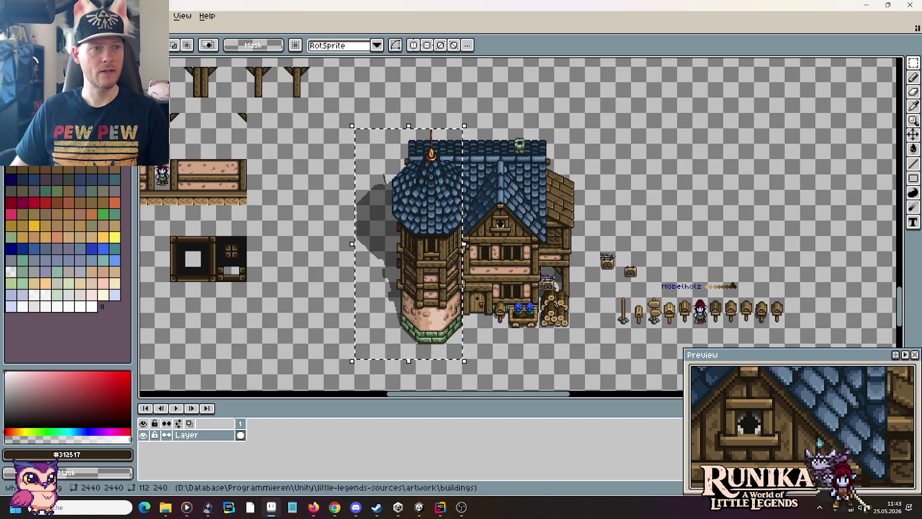
Step: Paste the tower selection into a new 112×240 sprite
{"action": "key", "text": "ctrl+n"}
{"action": "left_click", "coordinate": [417, 353]}
{"action": "key", "text": "ctrl+v"}
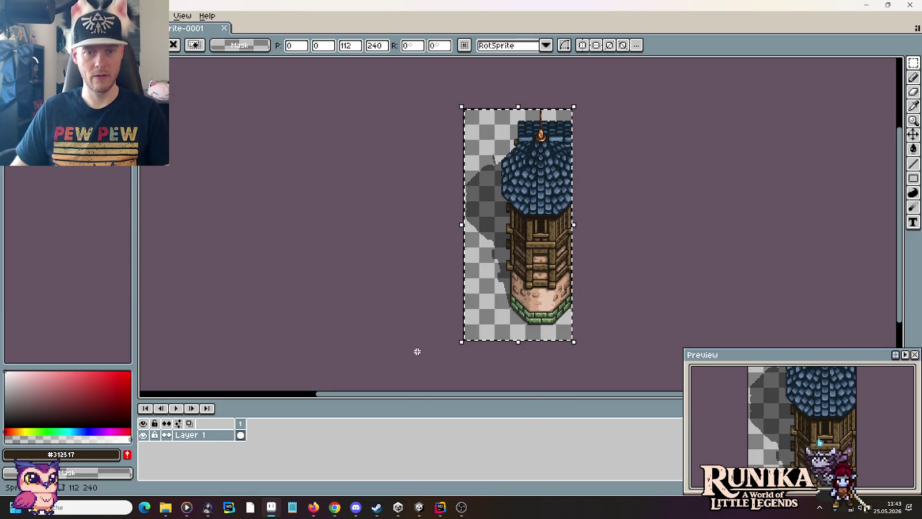
Step: Browse the save dialog to images/entities/buildings, peeking into the blacksmith and interior folders
{"action": "key", "text": "ctrl+s"}
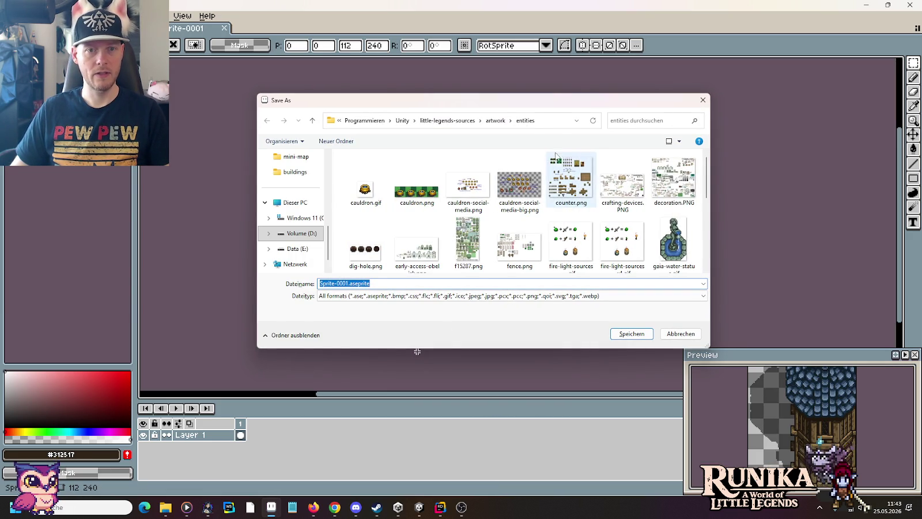
{"action": "left_click", "coordinate": [497, 121]}
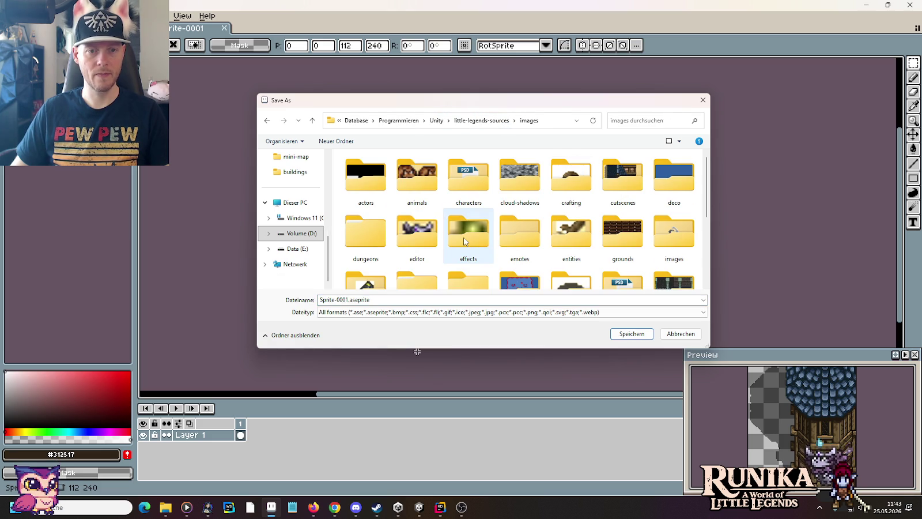
{"action": "double_click", "coordinate": [574, 241]}
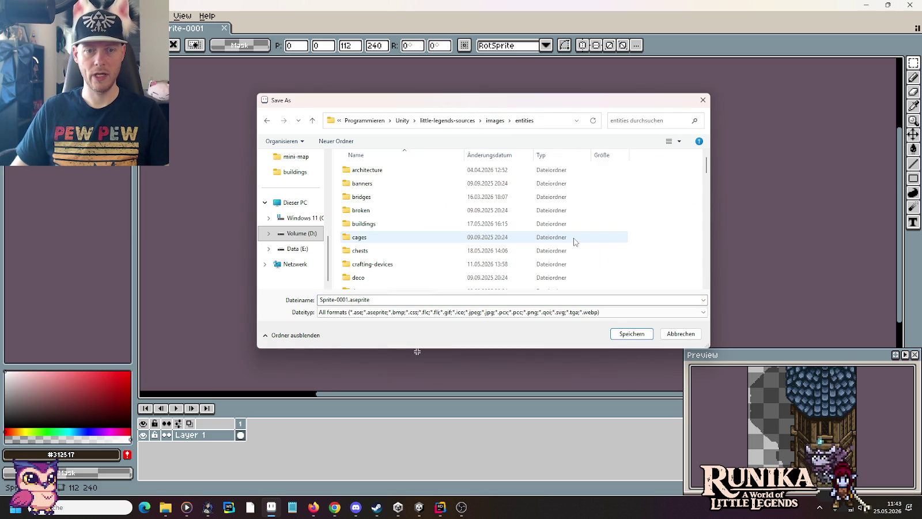
{"action": "double_click", "coordinate": [378, 224]}
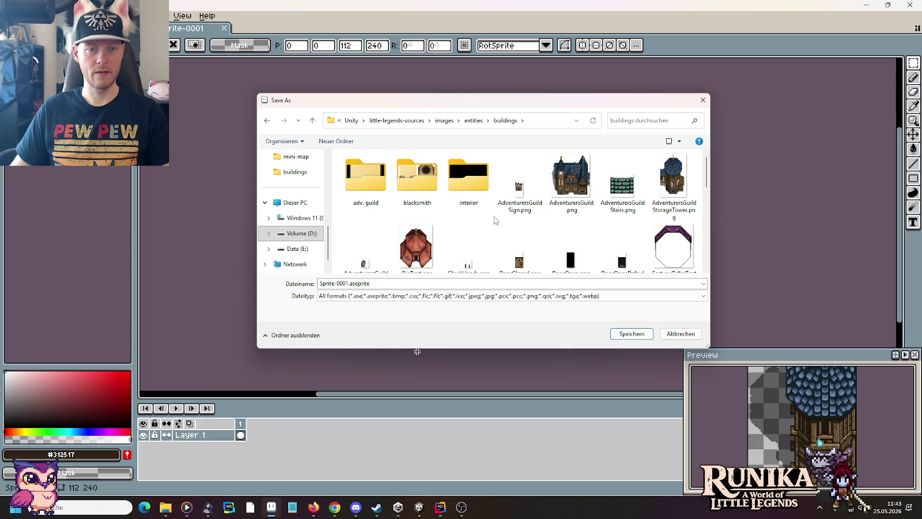
{"action": "scroll", "coordinate": [494, 220], "scroll_direction": "down", "scroll_amount": 5}
{"action": "scroll", "coordinate": [494, 220], "scroll_direction": "up", "scroll_amount": 5}
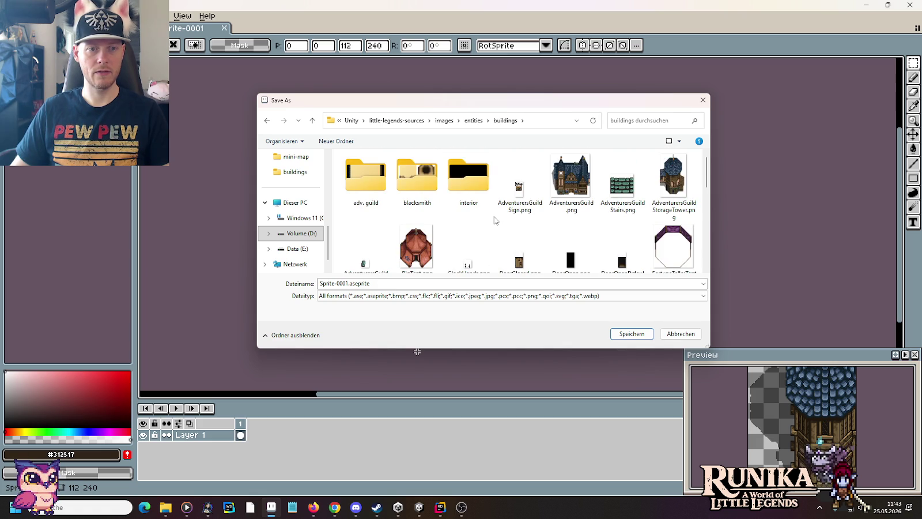
{"action": "double_click", "coordinate": [417, 176]}
{"action": "key", "text": "alt+Up"}
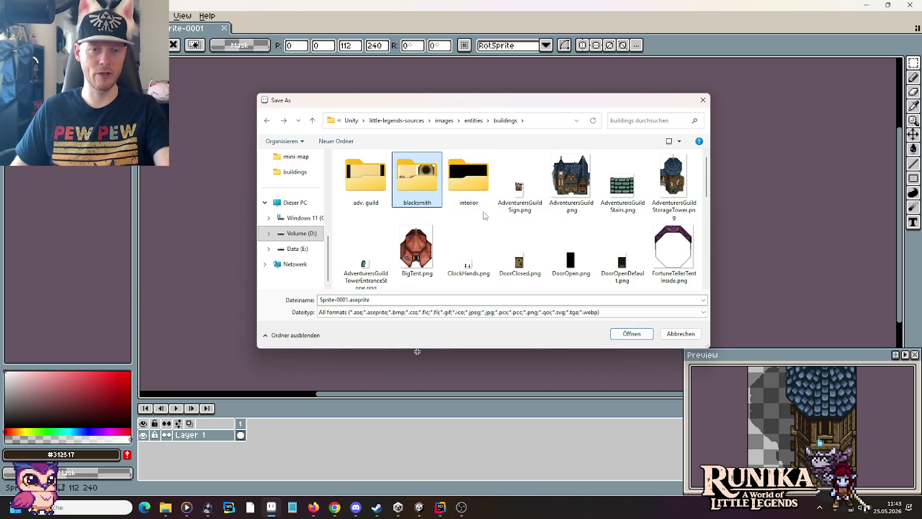
{"action": "double_click", "coordinate": [468, 178]}
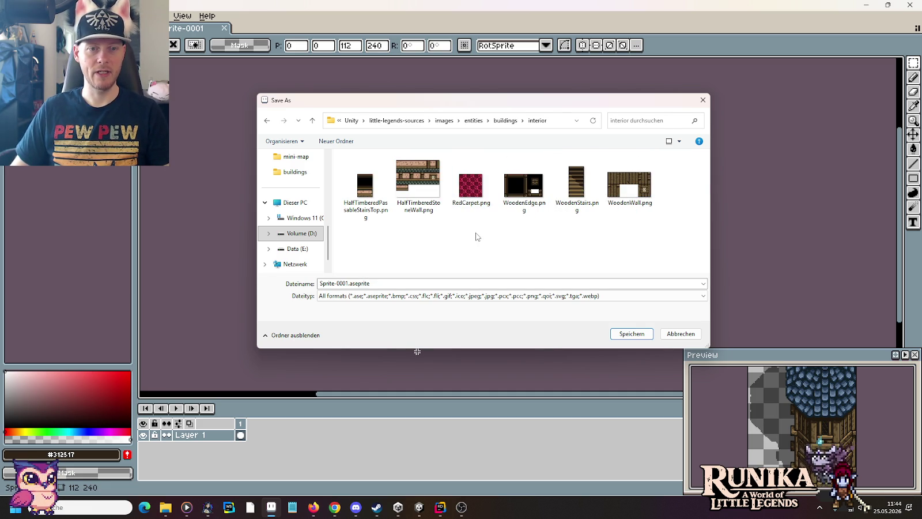
{"action": "key", "text": "BackSpace"}
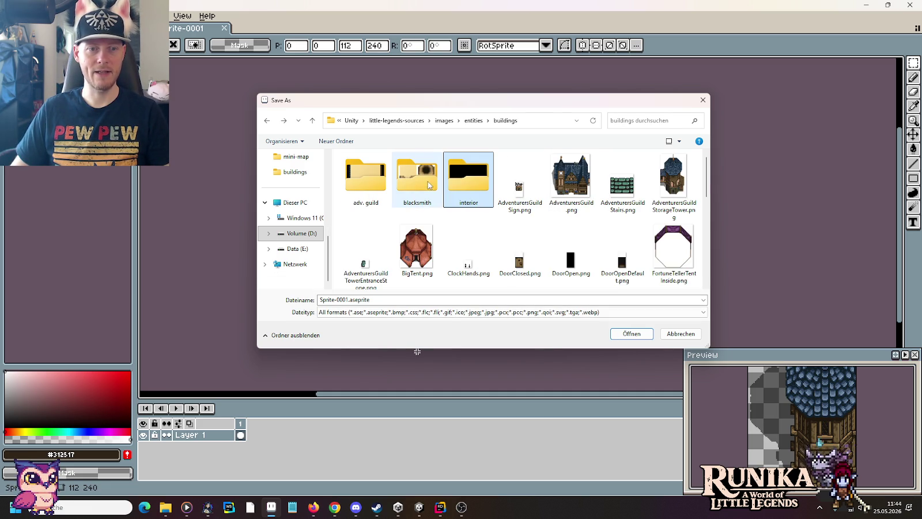
{"action": "scroll", "coordinate": [510, 229], "scroll_direction": "down", "scroll_amount": 5}
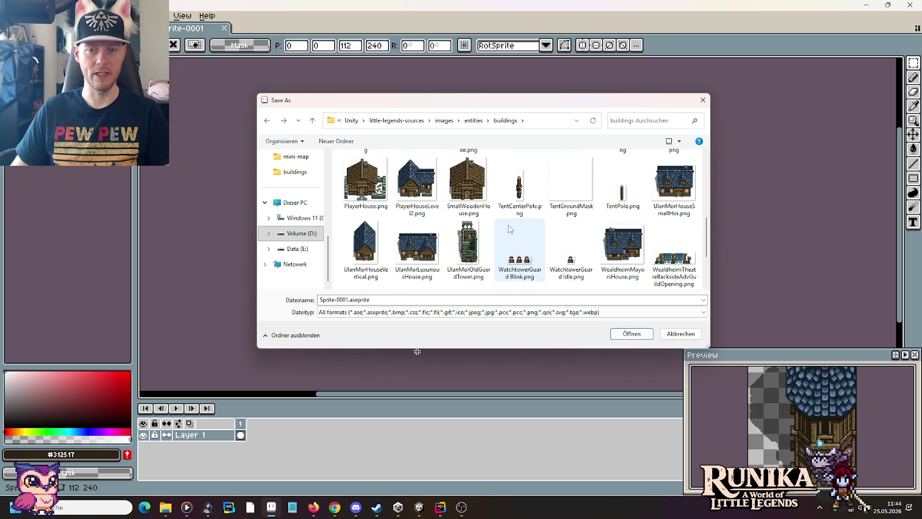
{"action": "scroll", "coordinate": [509, 229], "scroll_direction": "down", "scroll_amount": 3}
Step: Save the sprite as LibraryTower.png and select the main building beside the tower
{"action": "left_click", "coordinate": [452, 299]}
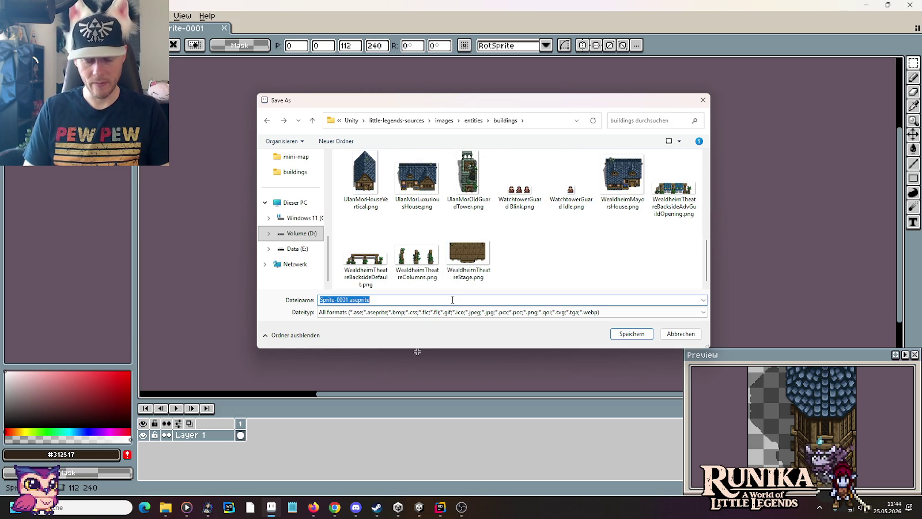
{"action": "type", "text": "Librar"}
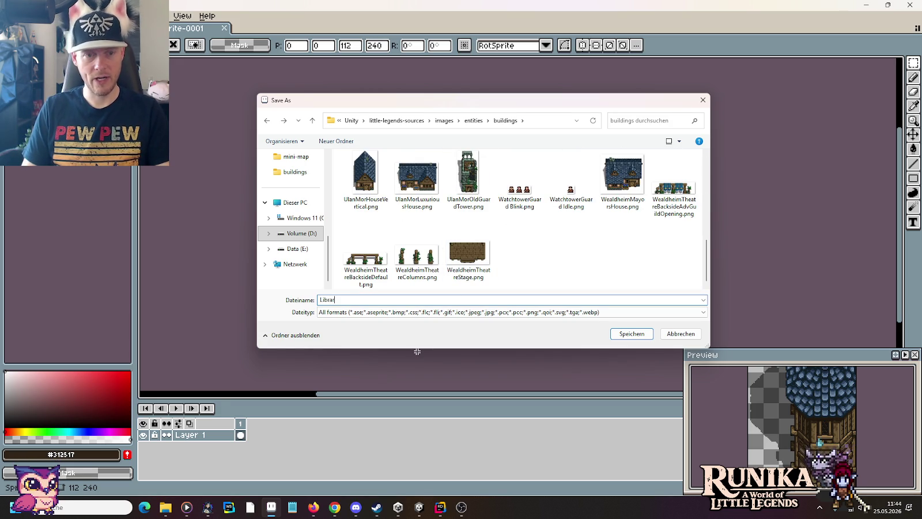
{"action": "type", "text": "yTower"}
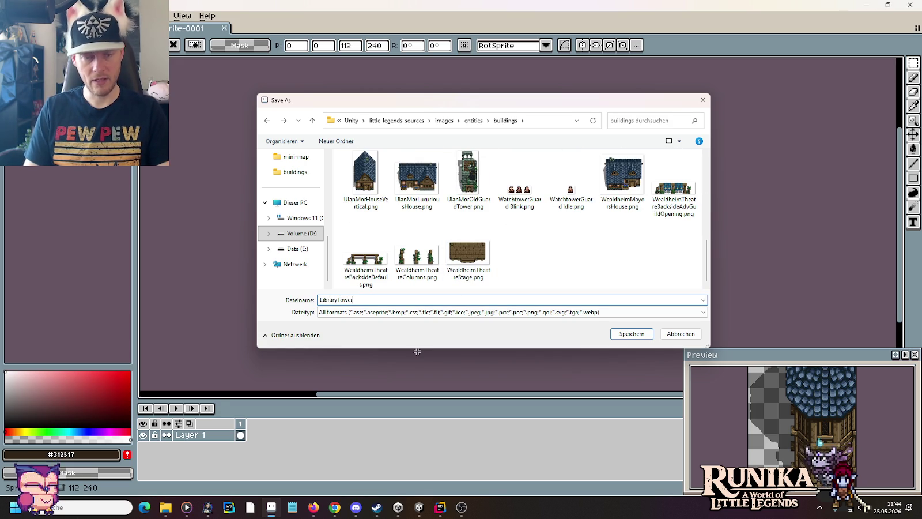
{"action": "type", "text": ".png"}
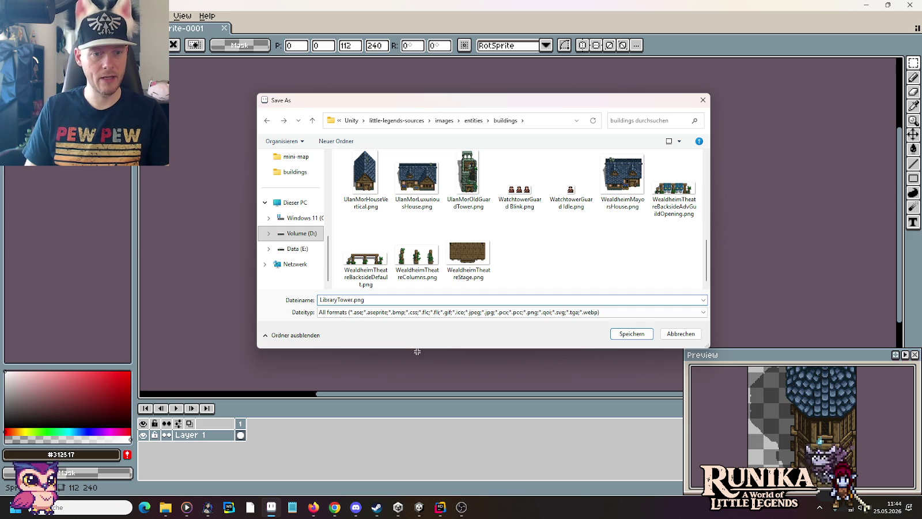
{"action": "key", "text": "Return"}
{"action": "key", "text": "ctrl+Tab"}
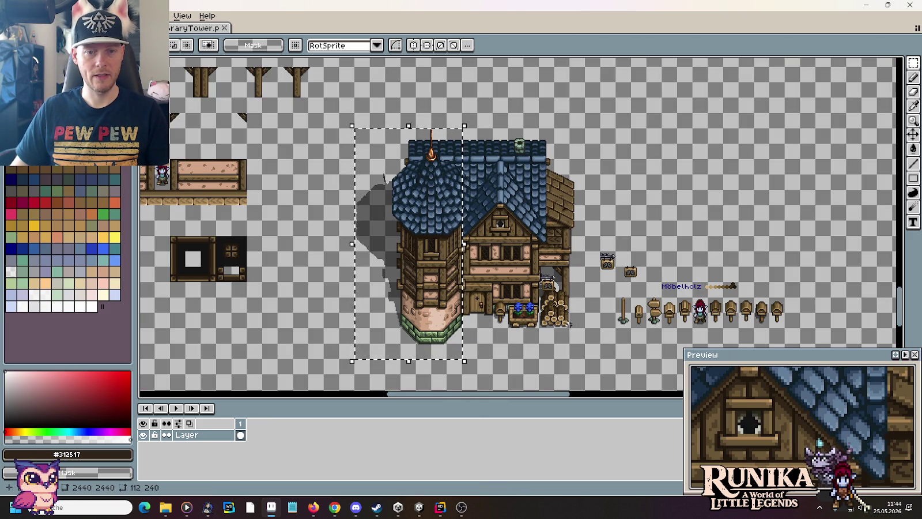
{"action": "mouse_move", "coordinate": [583, 327]}
{"action": "left_mouse_down"}
{"action": "mouse_move", "coordinate": [462, 130]}
{"action": "mouse_move", "coordinate": [469, 138]}
{"action": "left_mouse_up"}
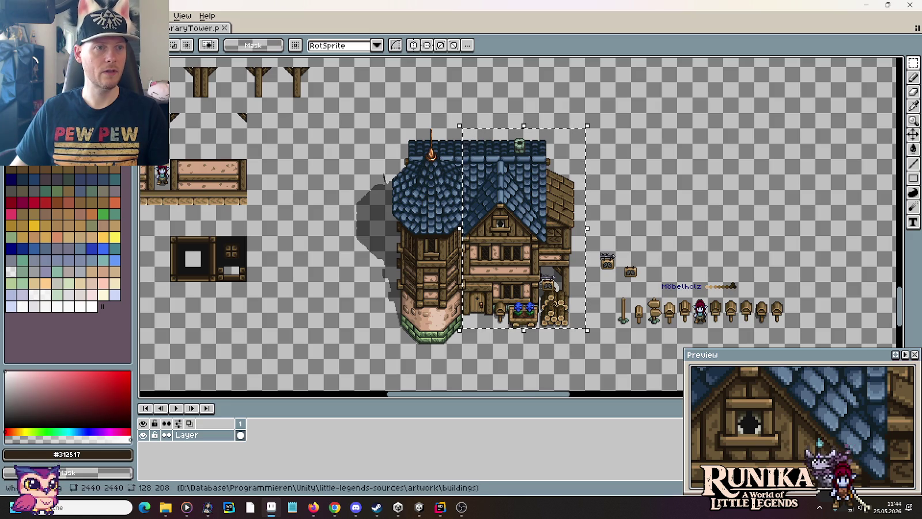
Step: Copy the main building and paste it into a new 128×208 transparent sprite
{"action": "left_click", "coordinate": [29, 15]}
{"action": "left_click", "coordinate": [162, 217]}
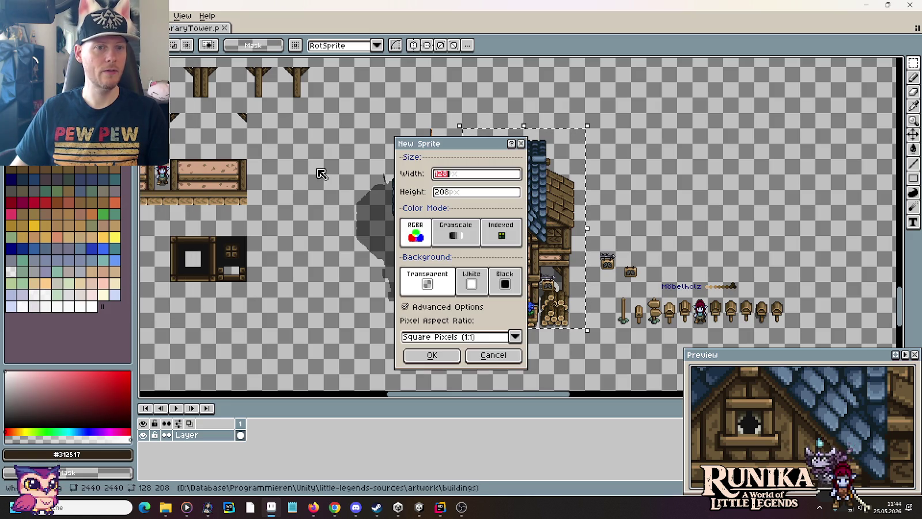
{"action": "left_click", "coordinate": [437, 355]}
{"action": "key", "text": "ctrl+v"}
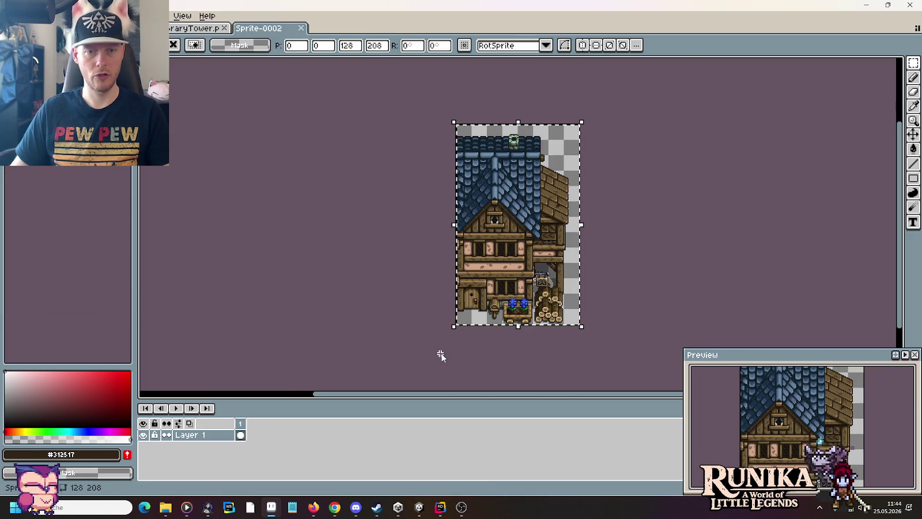
Step: Save the new sprite as LibraryMain.png and bring the file browser forward
{"action": "key", "text": "ctrl+s"}
{"action": "type", "text": "Library"}
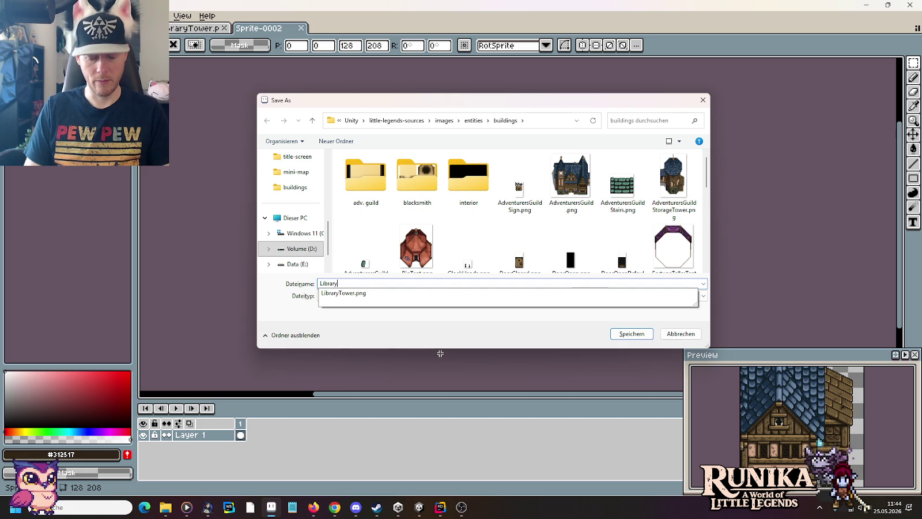
{"action": "type", "text": ".png"}
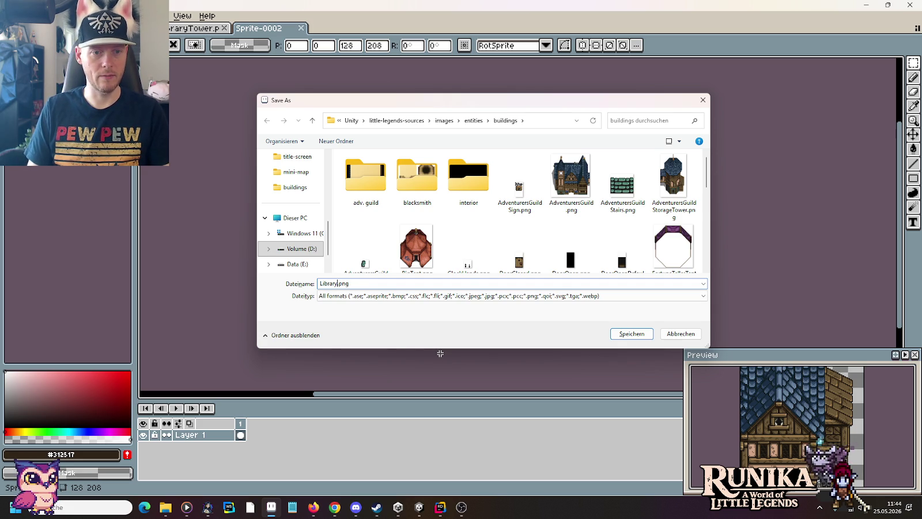
{"action": "type", "text": "Main"}
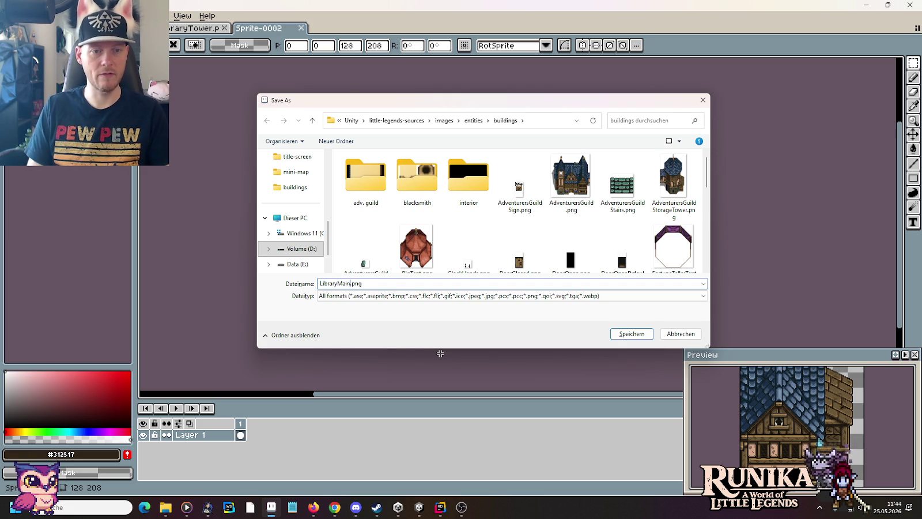
{"action": "key", "text": "Return"}
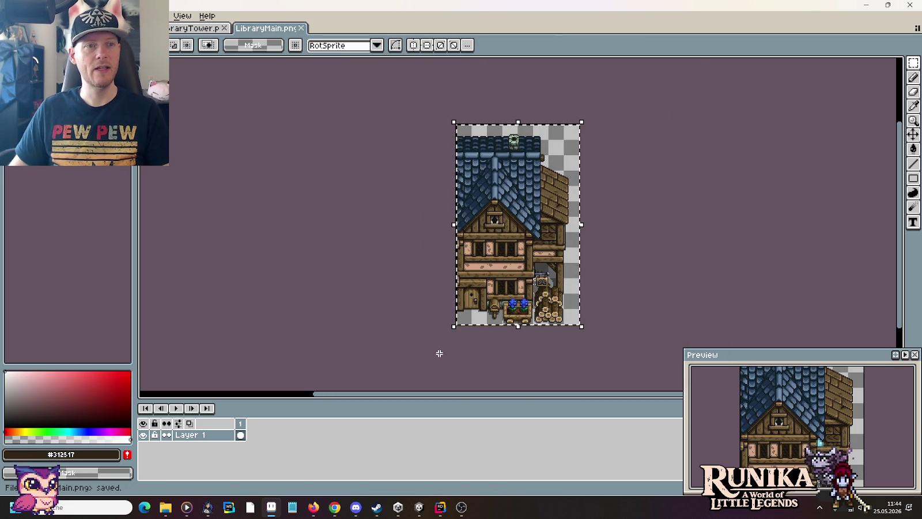
{"action": "mouse_move", "coordinate": [165, 507]}
{"action": "left_click", "coordinate": [164, 464]}
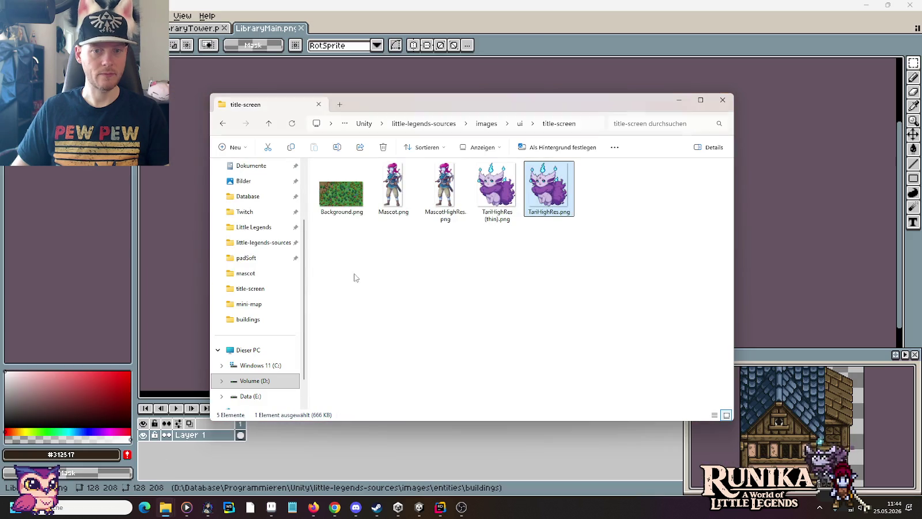
Step: Copy LibraryMain.png and LibraryTower.png from the images/entities/buildings folder
{"action": "left_click", "coordinate": [482, 122]}
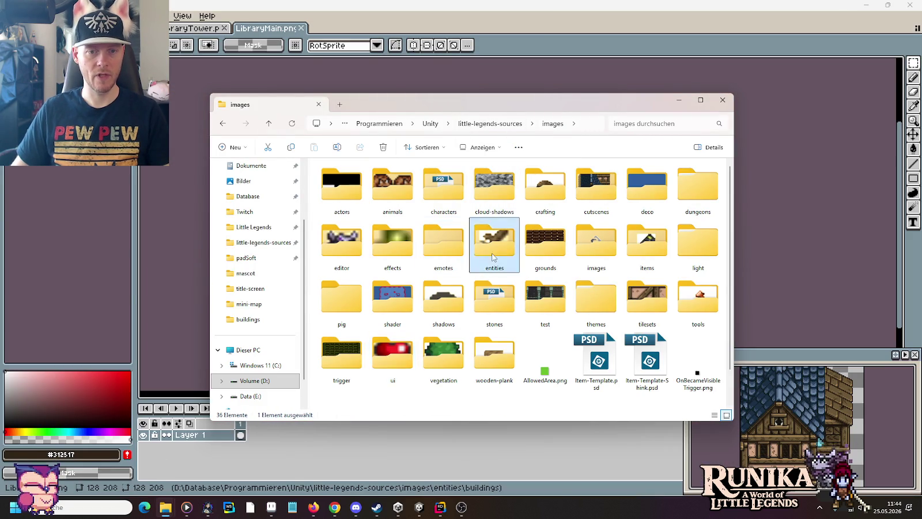
{"action": "double_click", "coordinate": [494, 242]}
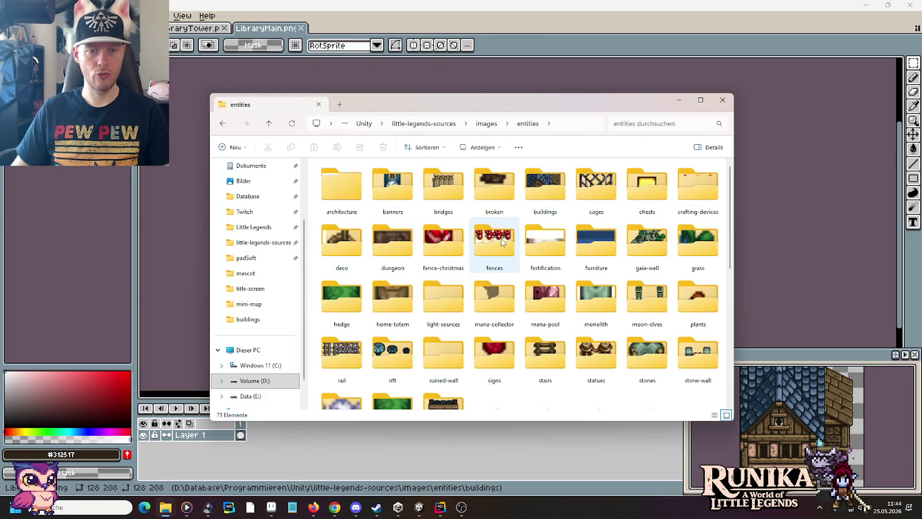
{"action": "double_click", "coordinate": [540, 198]}
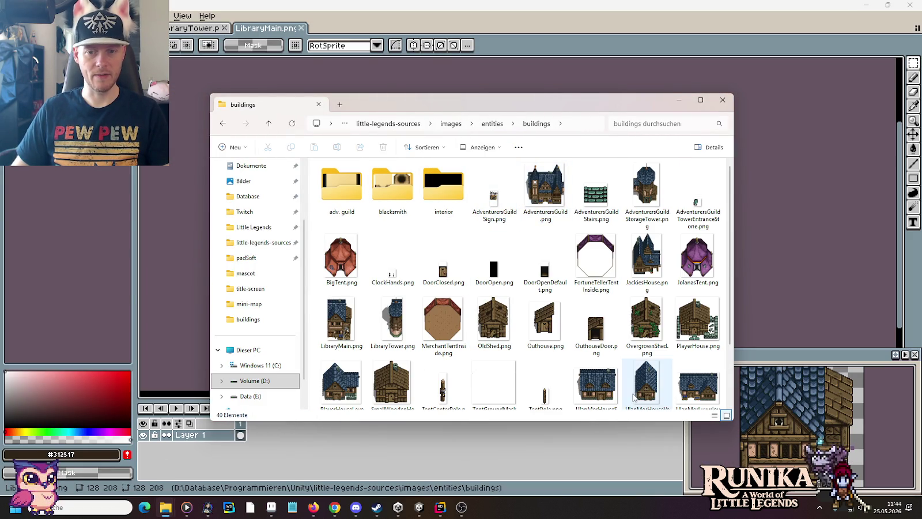
{"action": "left_click", "coordinate": [340, 321]}
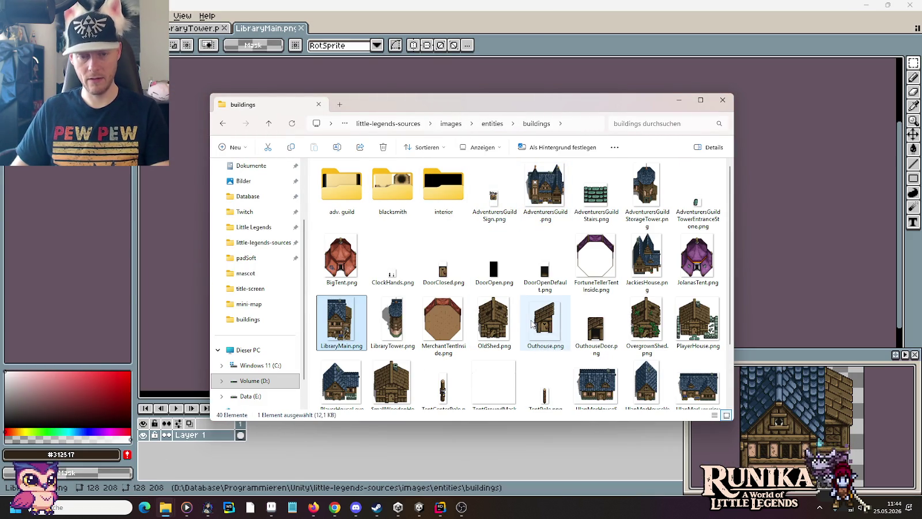
{"action": "left_click", "coordinate": [401, 326], "text": "ctrl"}
{"action": "key", "text": "ctrl+c"}
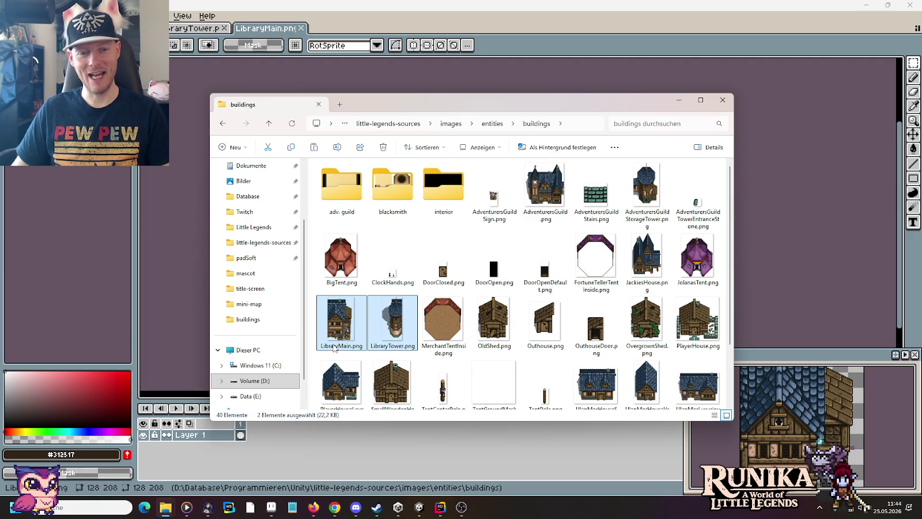
Step: Navigate the Unity project's window to Resources/Entities/Buildings
{"action": "mouse_move", "coordinate": [165, 513]}
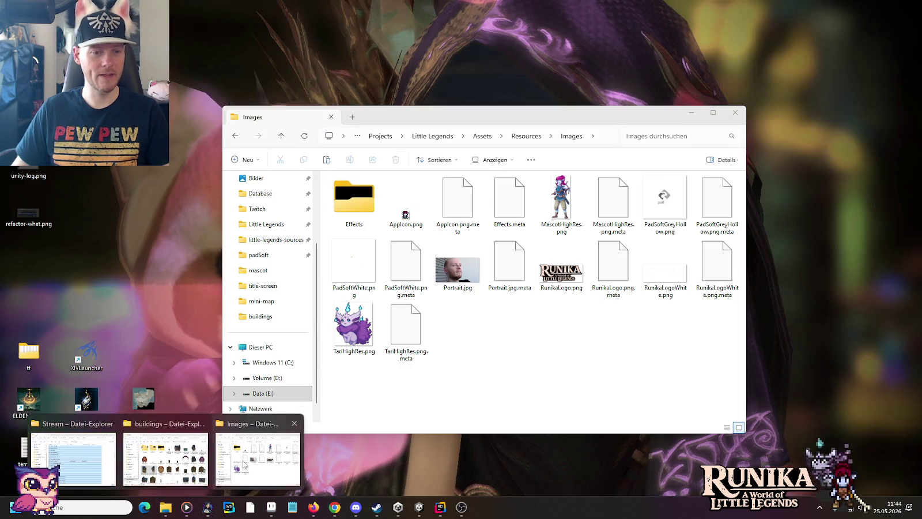
{"action": "left_click", "coordinate": [257, 454]}
{"action": "left_click", "coordinate": [525, 137]}
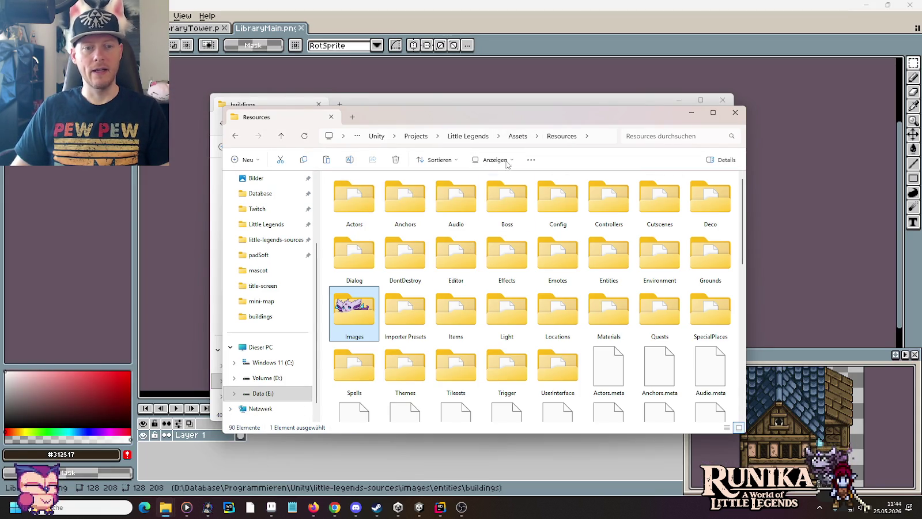
{"action": "double_click", "coordinate": [620, 254]}
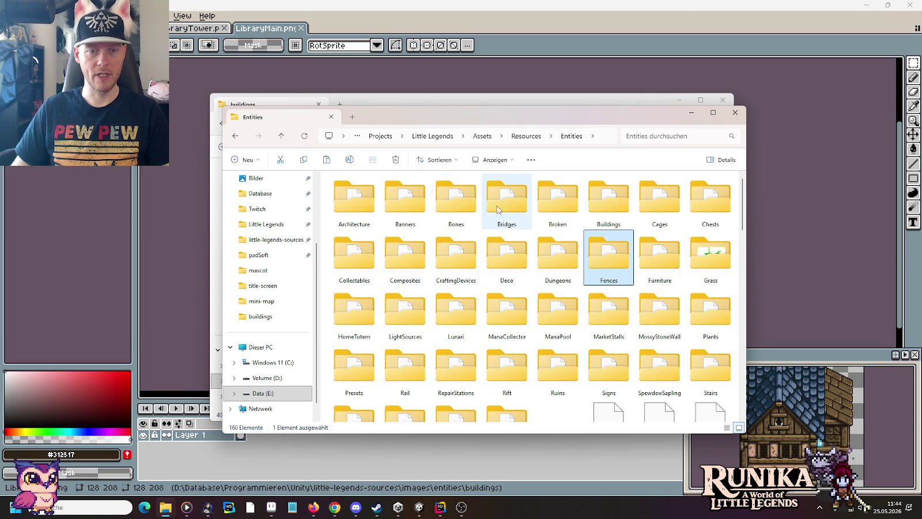
{"action": "left_click", "coordinate": [593, 209]}
{"action": "double_click", "coordinate": [593, 209]}
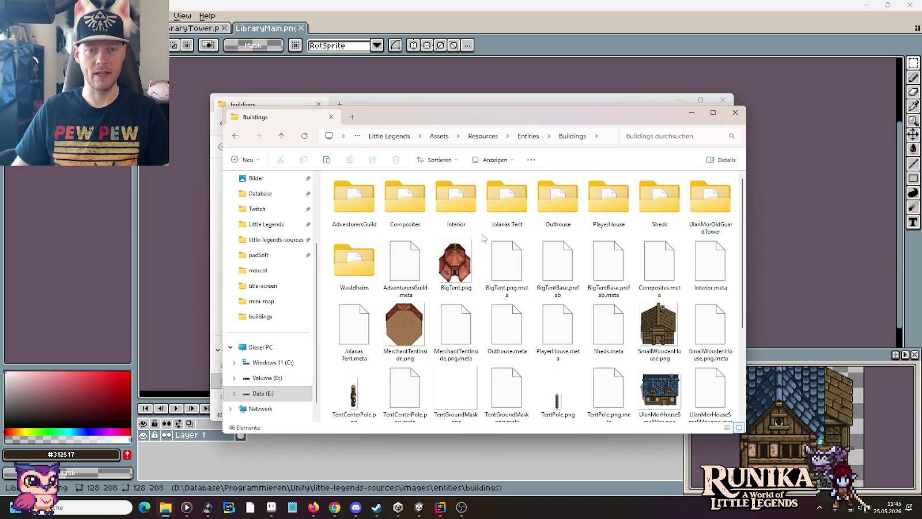
Step: Create a folder named Library in Buildings and paste both images into it
{"action": "right_click", "coordinate": [485, 237]}
{"action": "mouse_move", "coordinate": [519, 336]}
{"action": "left_click", "coordinate": [691, 340]}
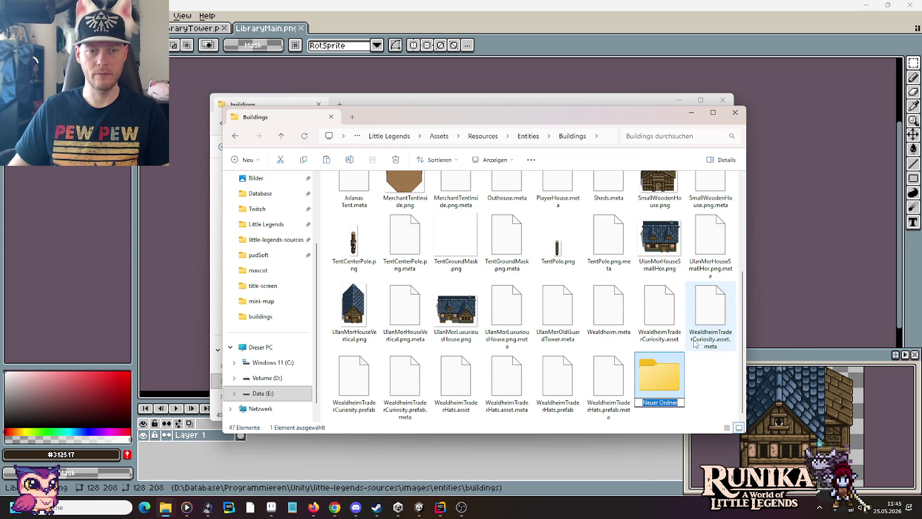
{"action": "type", "text": "Library"}
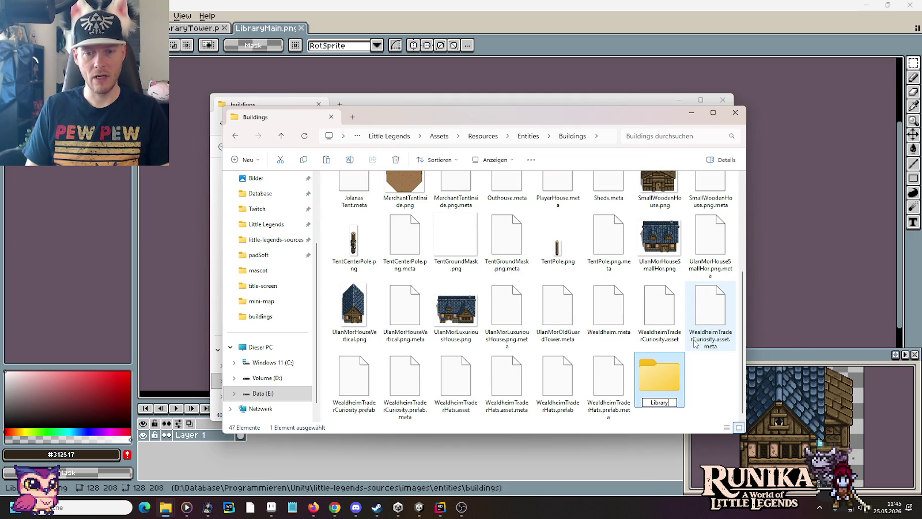
{"action": "key", "text": "Return"}
{"action": "key", "text": "Return"}
{"action": "key", "text": "ctrl+v"}
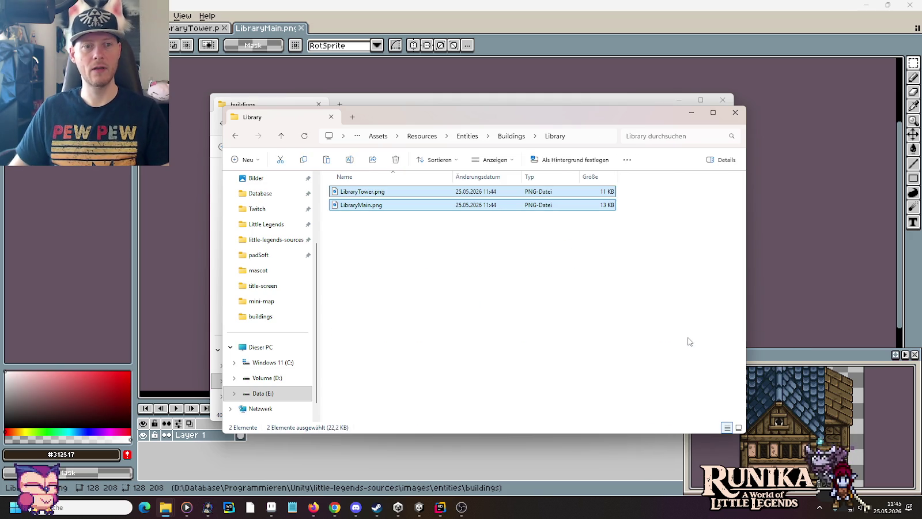
Step: Cycle the Library folder through tiles, details, list, small-icon and medium-thumbnail views
{"action": "right_click", "coordinate": [528, 241]}
{"action": "left_click", "coordinate": [489, 249]}
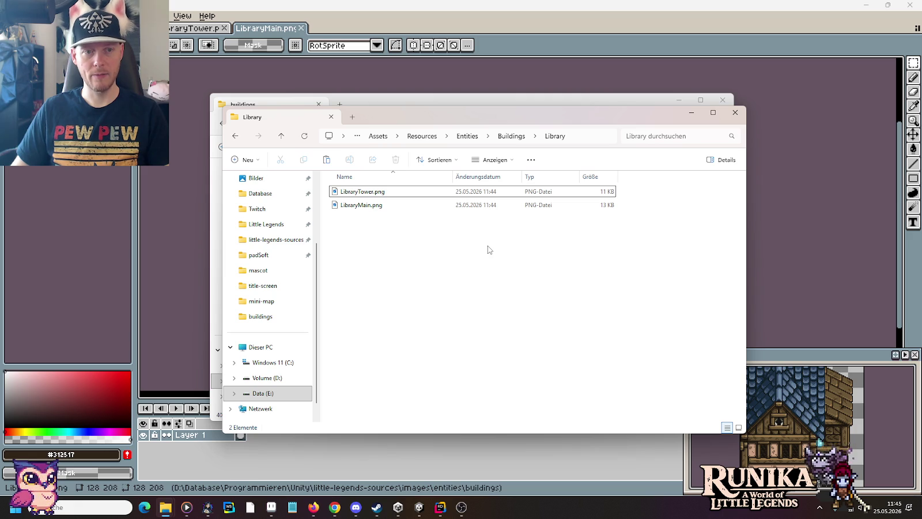
{"action": "key", "text": "ctrl+shift+6"}
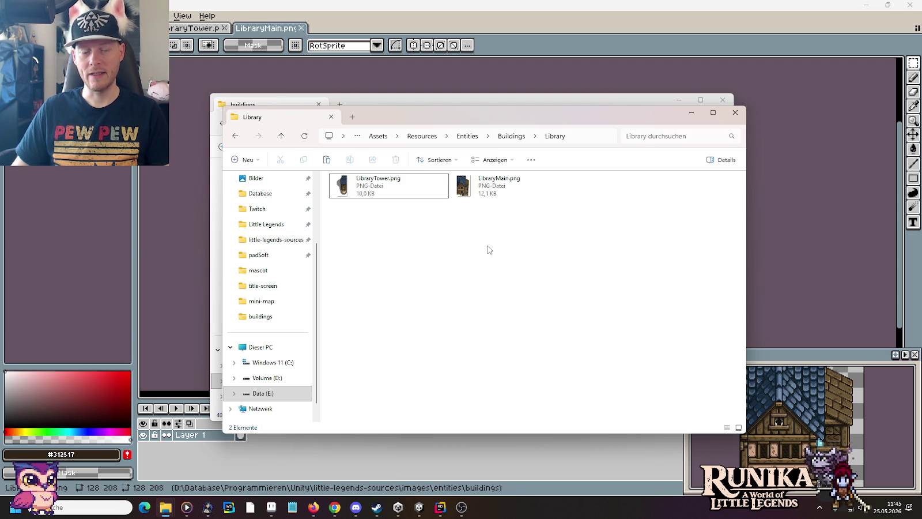
{"action": "key", "text": "ctrl+shift+8"}
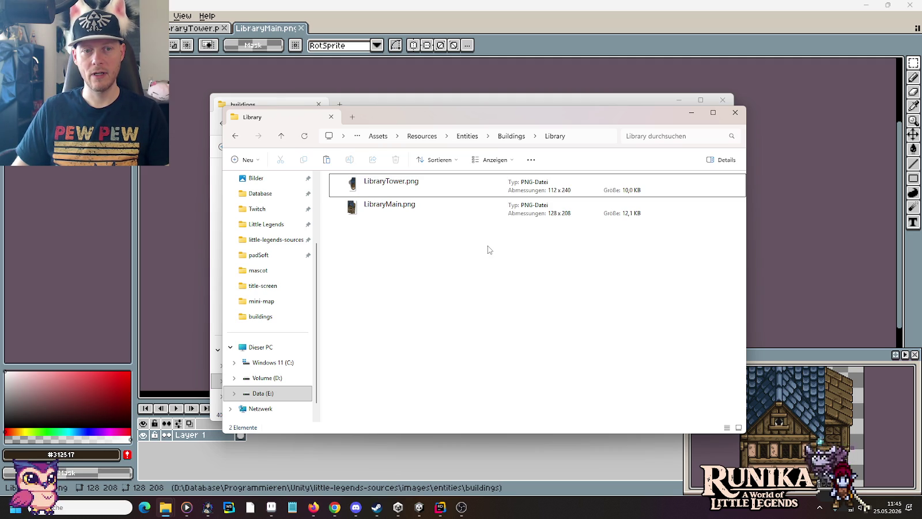
{"action": "key", "text": "ctrl+shift+7"}
{"action": "key", "text": "ctrl+shift+6"}
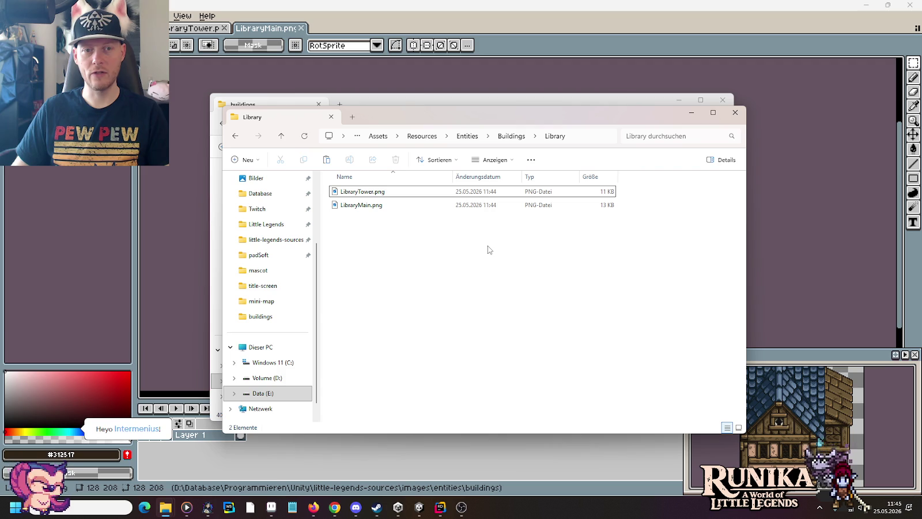
{"action": "right_click", "coordinate": [488, 249]}
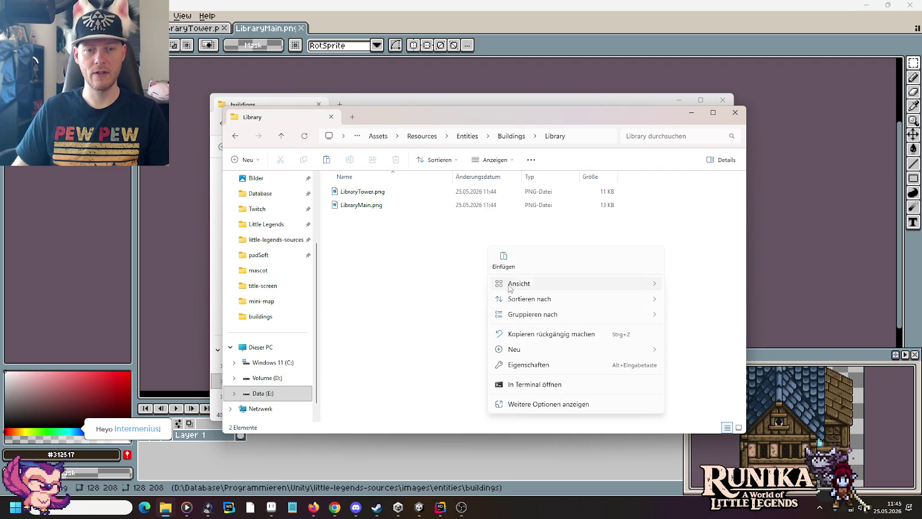
{"action": "mouse_move", "coordinate": [510, 287]}
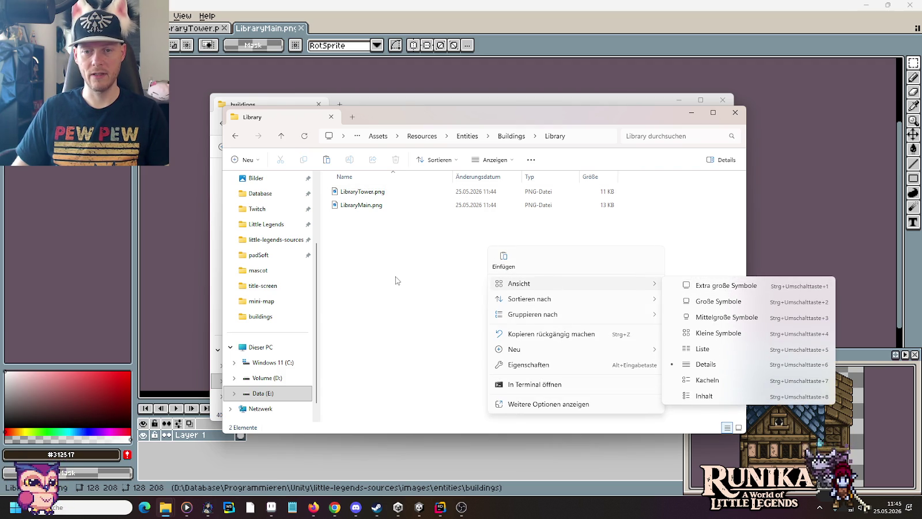
{"action": "key", "text": "ctrl+shift+5"}
{"action": "key", "text": "ctrl+shift+4"}
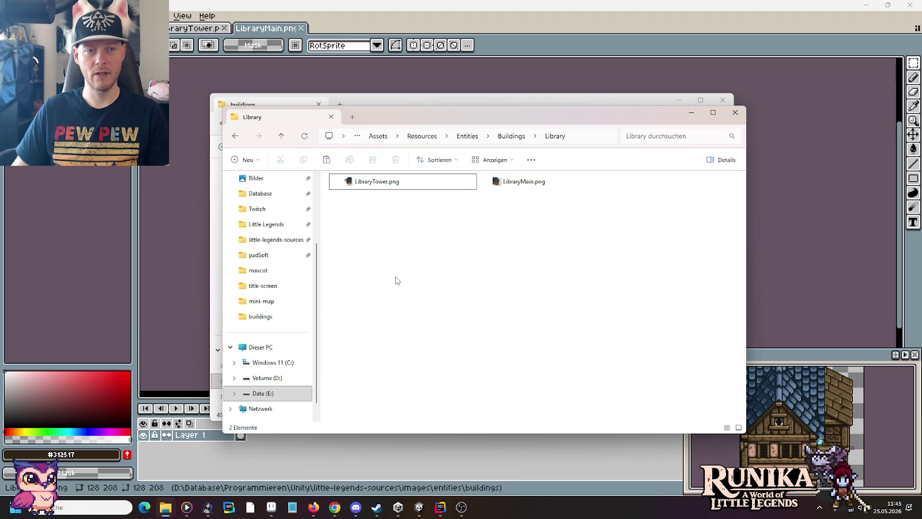
{"action": "key", "text": "ctrl+shift+3"}
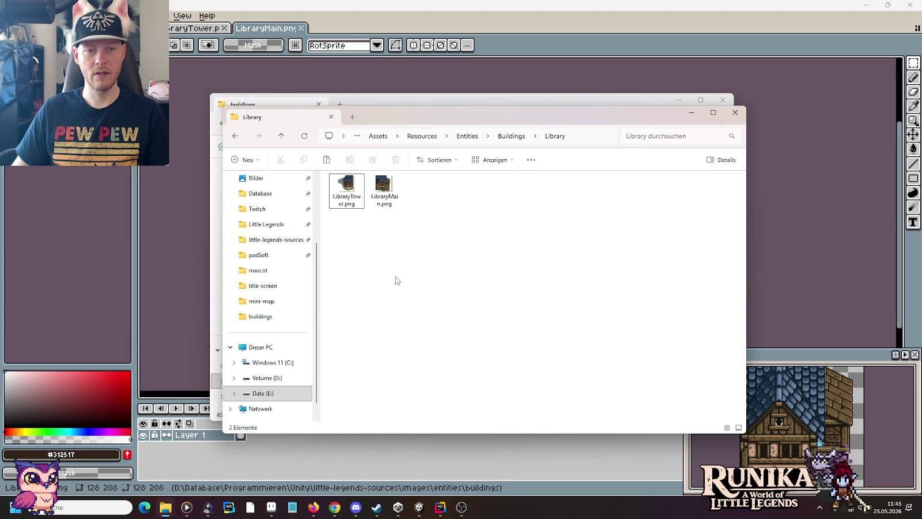
Step: Show both library images as large thumbnails, then switch to the Unity editor
{"action": "scroll", "coordinate": [395, 280], "scroll_direction": "up", "scroll_amount": 8, "text": "ctrl"}
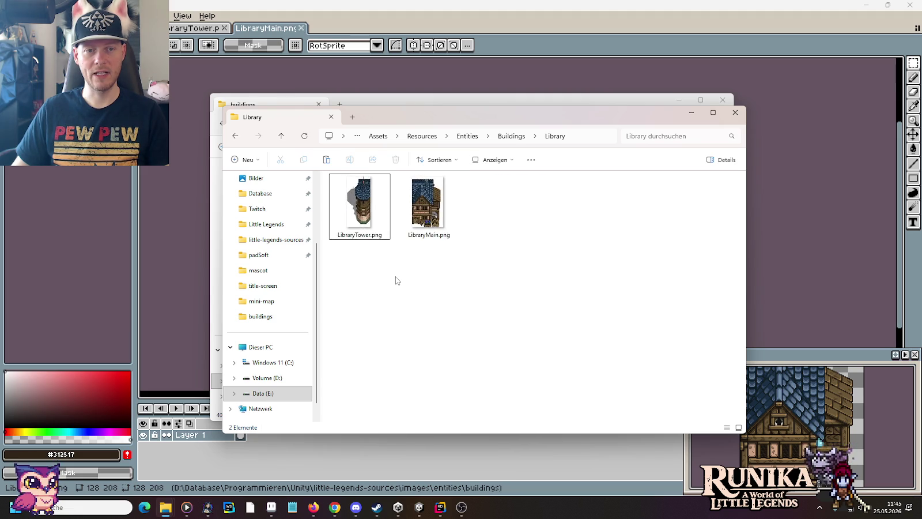
{"action": "left_click", "coordinate": [449, 328]}
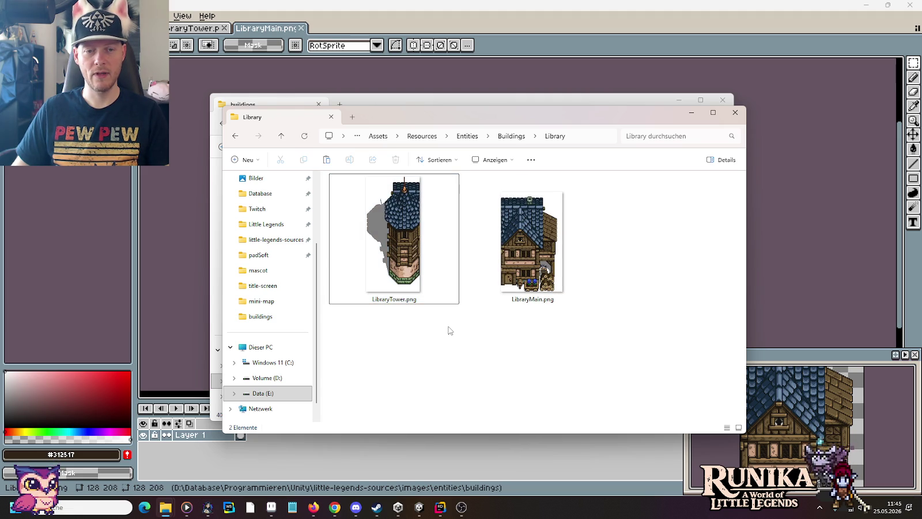
{"action": "right_click", "coordinate": [452, 332]}
{"action": "mouse_move", "coordinate": [530, 200]}
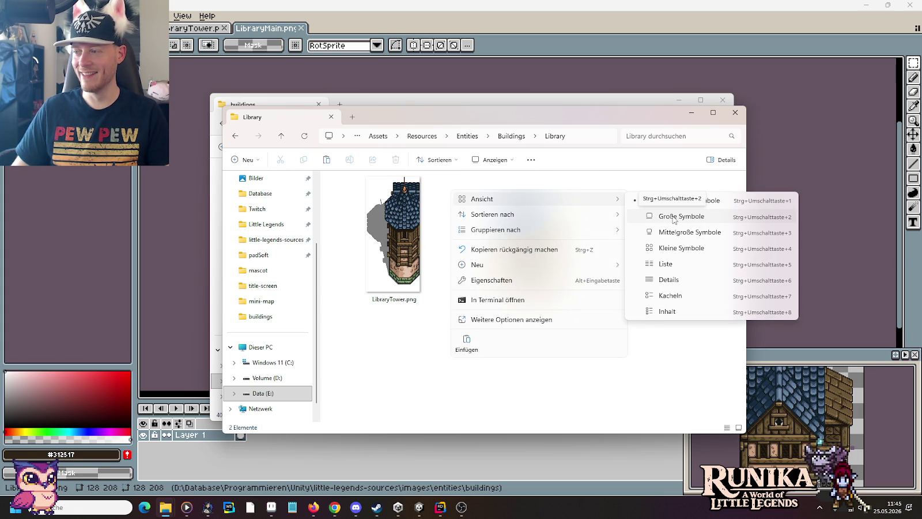
{"action": "left_click", "coordinate": [674, 218]}
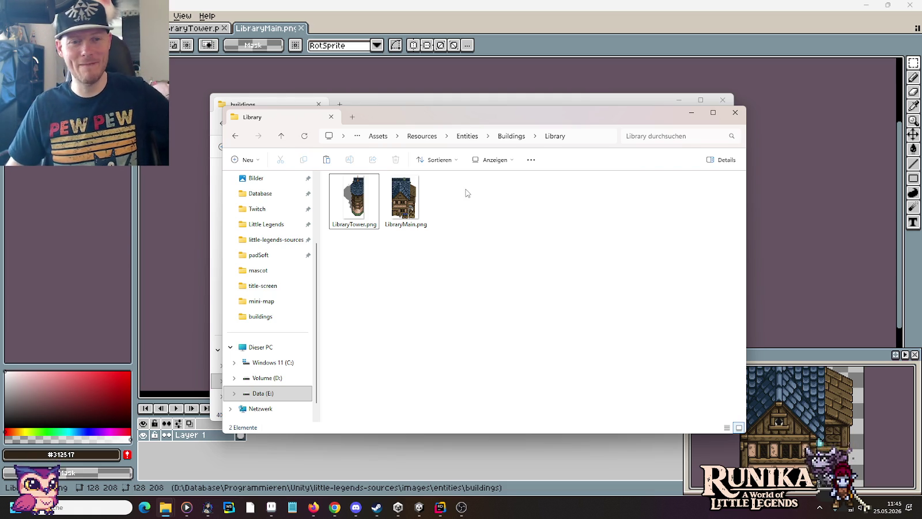
{"action": "right_click", "coordinate": [495, 251]}
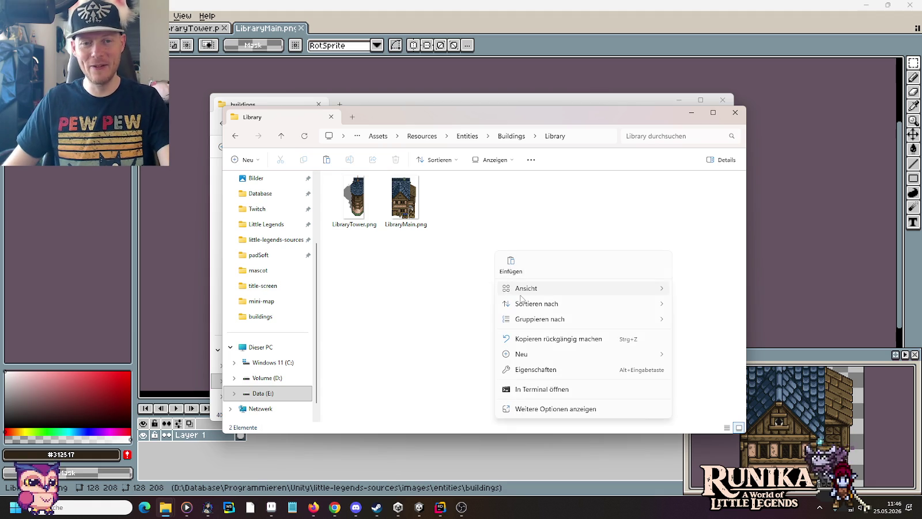
{"action": "mouse_move", "coordinate": [576, 288]}
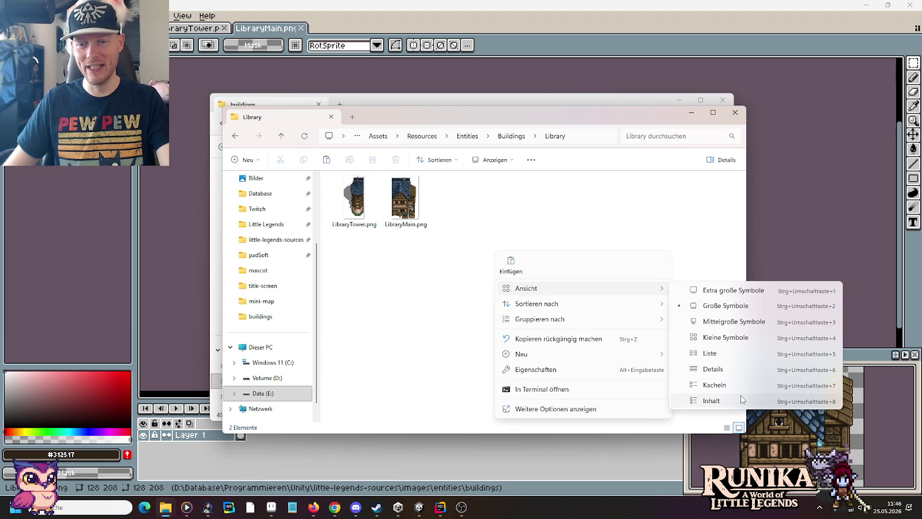
{"action": "left_click", "coordinate": [391, 295]}
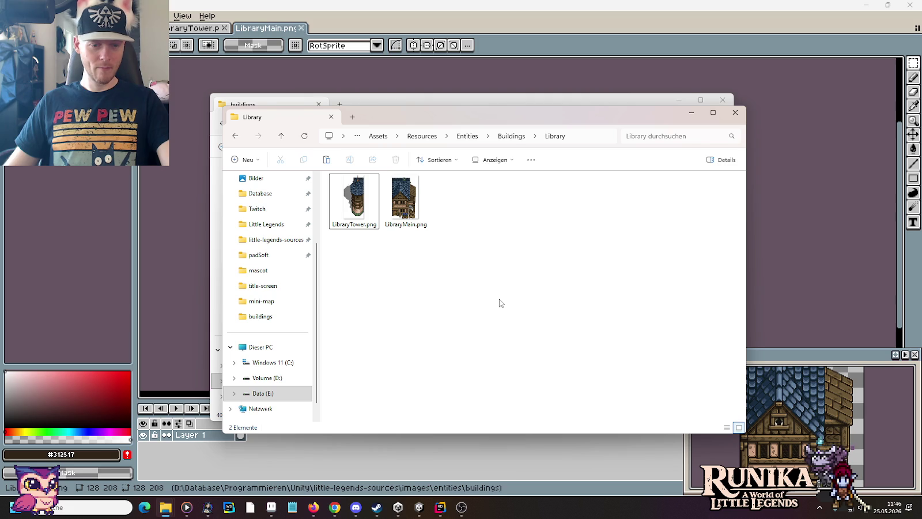
{"action": "left_click", "coordinate": [418, 507]}
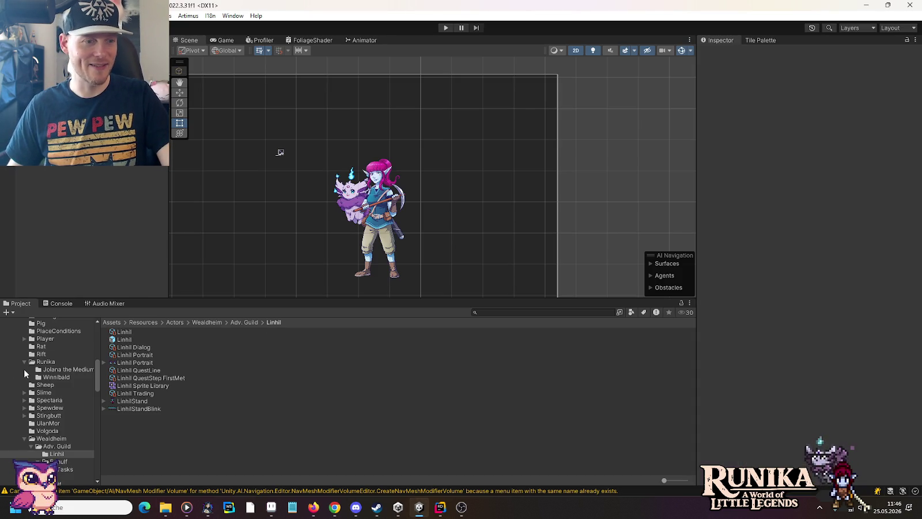
Step: Collapse the UserInterface and SpecialPlaces folders in the Project panel
{"action": "scroll", "coordinate": [61, 384], "scroll_direction": "down", "scroll_amount": 5}
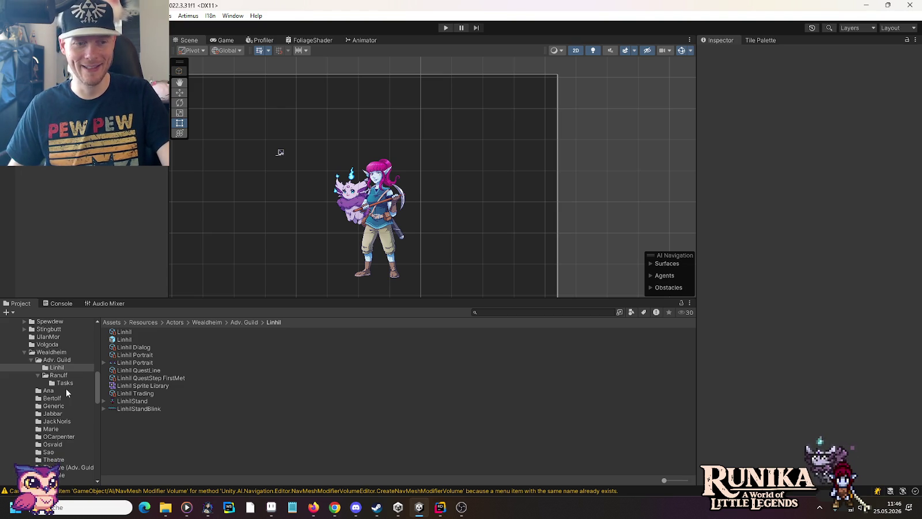
{"action": "scroll", "coordinate": [64, 380], "scroll_direction": "up", "scroll_amount": 8}
{"action": "scroll", "coordinate": [63, 374], "scroll_direction": "up", "scroll_amount": 3}
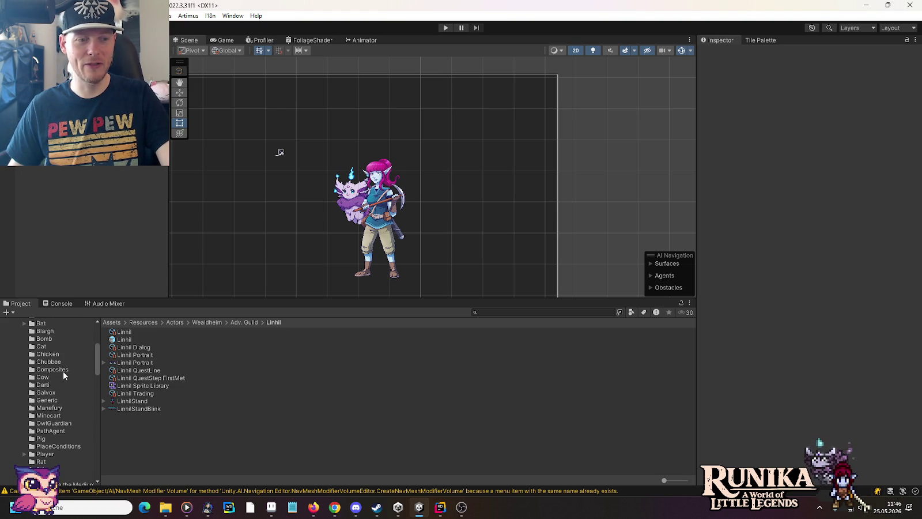
{"action": "scroll", "coordinate": [63, 375], "scroll_direction": "up", "scroll_amount": 2}
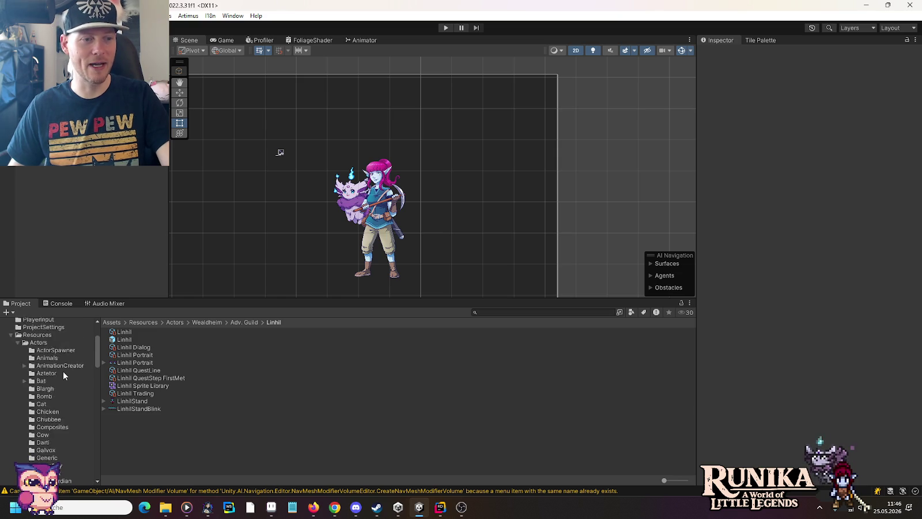
{"action": "scroll", "coordinate": [64, 372], "scroll_direction": "down", "scroll_amount": 6}
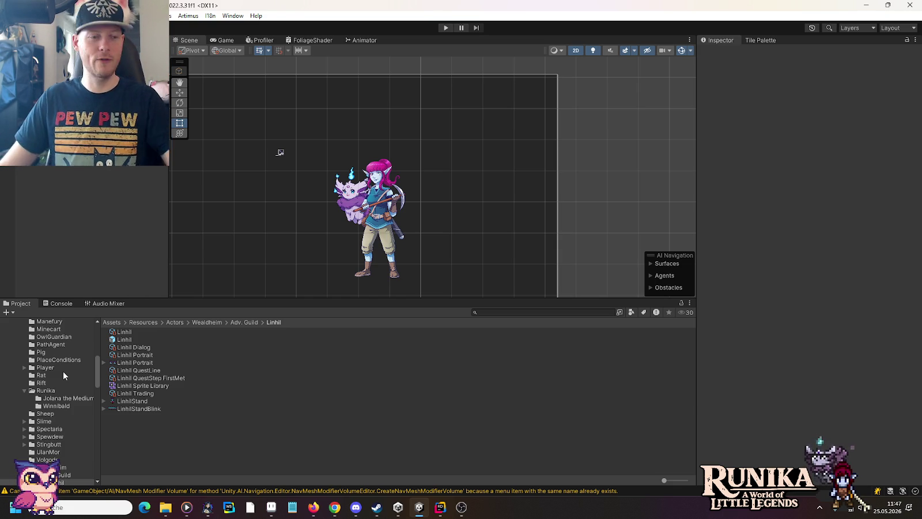
{"action": "scroll", "coordinate": [74, 408], "scroll_direction": "down", "scroll_amount": 2}
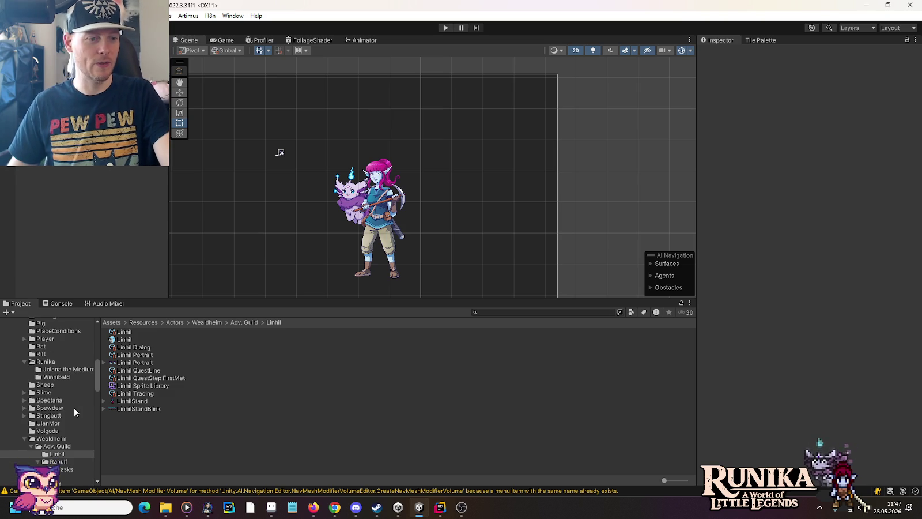
{"action": "scroll", "coordinate": [73, 408], "scroll_direction": "up", "scroll_amount": 8}
{"action": "scroll", "coordinate": [74, 408], "scroll_direction": "up", "scroll_amount": 8}
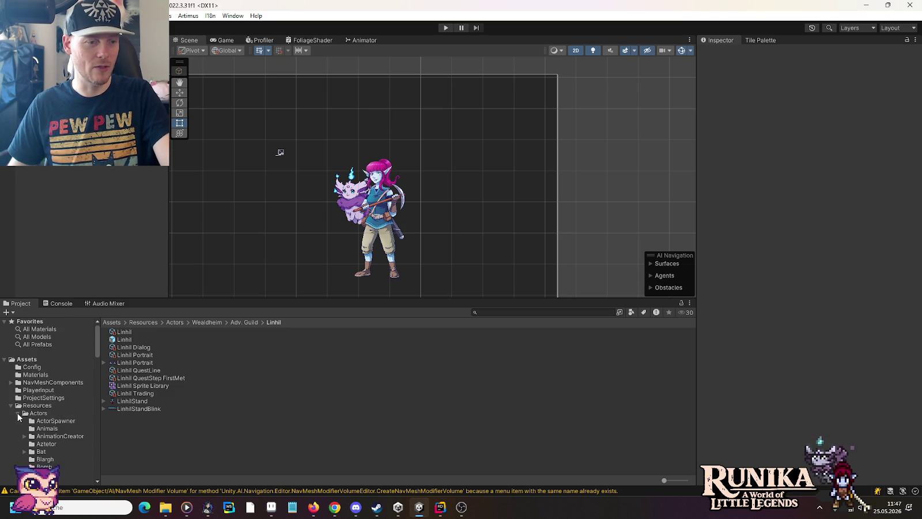
{"action": "scroll", "coordinate": [55, 414], "scroll_direction": "down", "scroll_amount": 15}
{"action": "scroll", "coordinate": [53, 414], "scroll_direction": "up", "scroll_amount": 3}
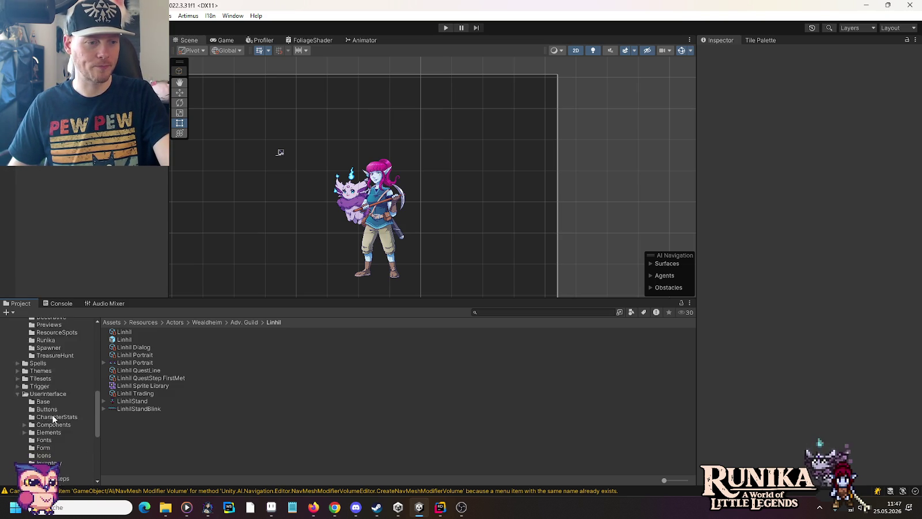
{"action": "scroll", "coordinate": [52, 415], "scroll_direction": "down", "scroll_amount": 3}
{"action": "left_click", "coordinate": [18, 454]}
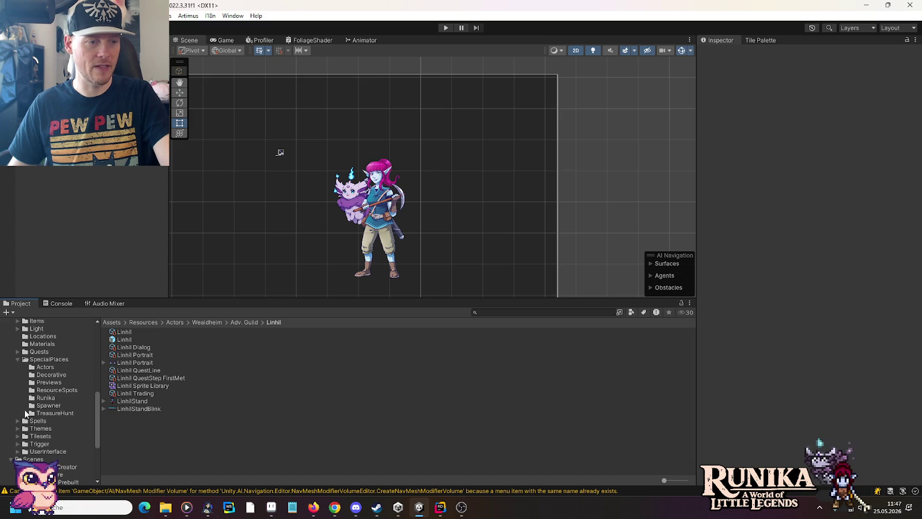
{"action": "left_click", "coordinate": [25, 362]}
{"action": "left_click", "coordinate": [18, 359]}
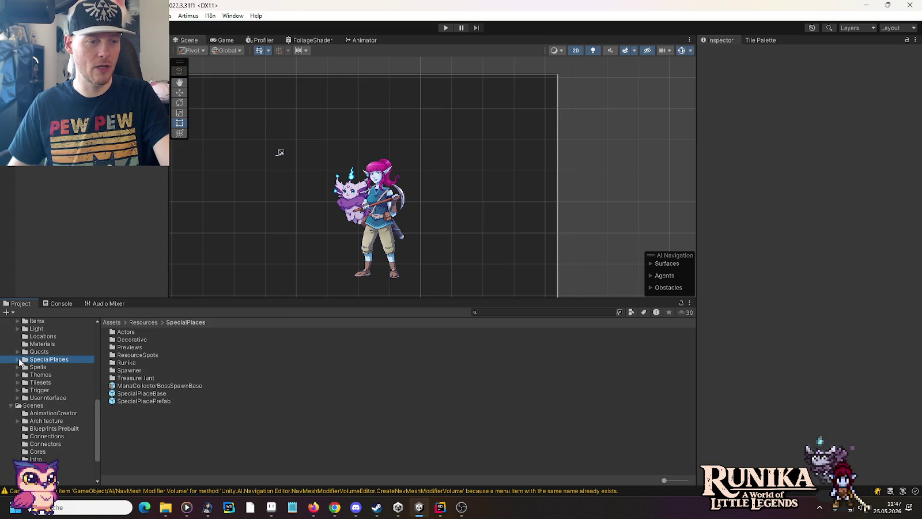
Step: Select and expand Entities to reveal its Buildings folder
{"action": "scroll", "coordinate": [36, 379], "scroll_direction": "up", "scroll_amount": 5}
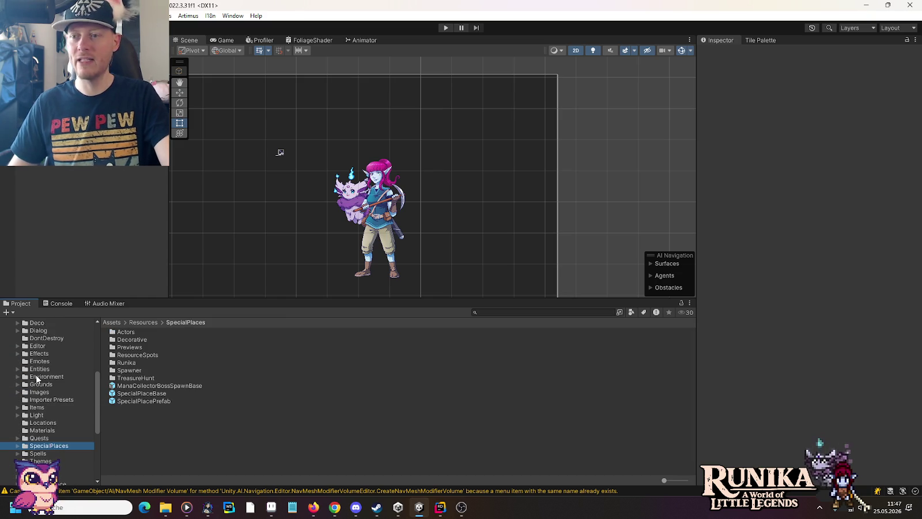
{"action": "left_click", "coordinate": [32, 370]}
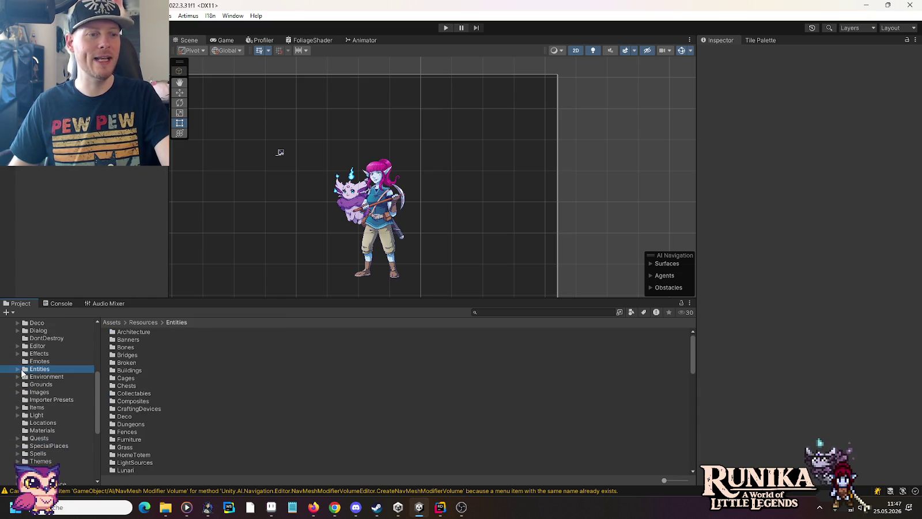
{"action": "left_click", "coordinate": [18, 369]}
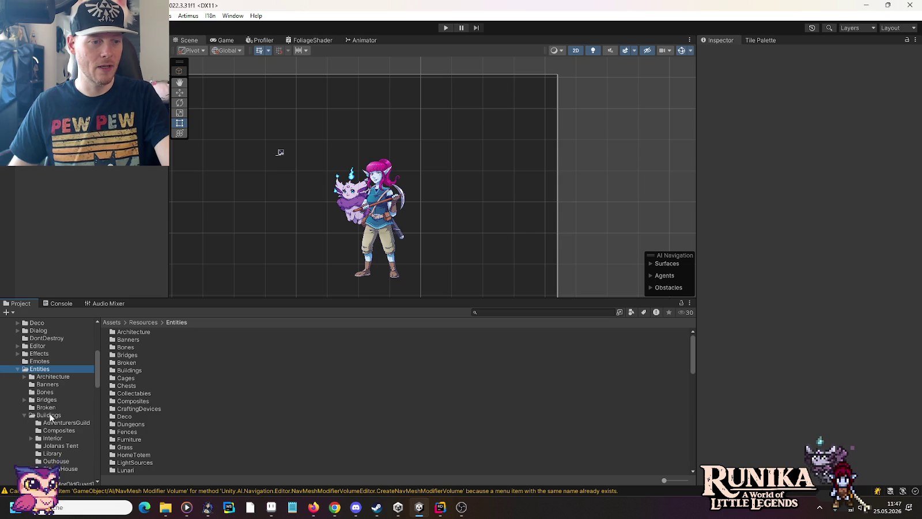
{"action": "scroll", "coordinate": [35, 403], "scroll_direction": "down", "scroll_amount": 1}
{"action": "right_click", "coordinate": [46, 387]}
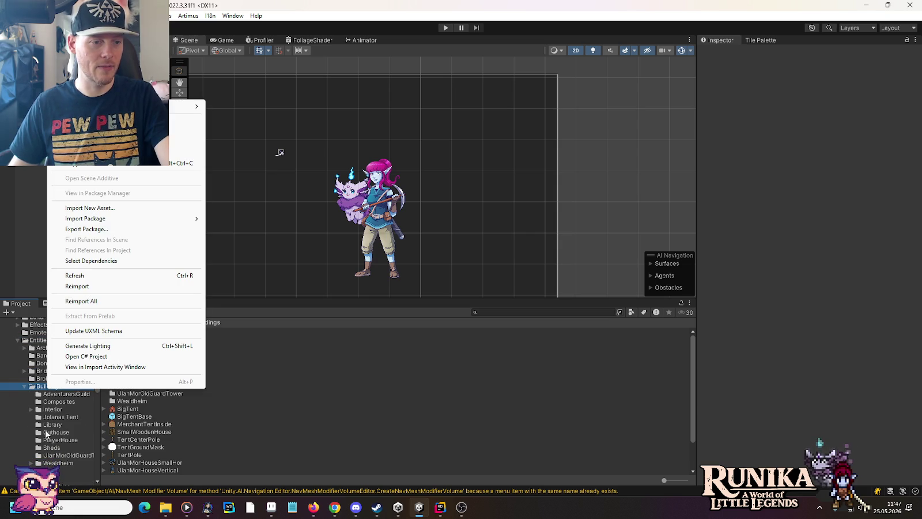
Step: Move the Library folder into the Wealdheim buildings folder
{"action": "left_click", "coordinate": [46, 431]}
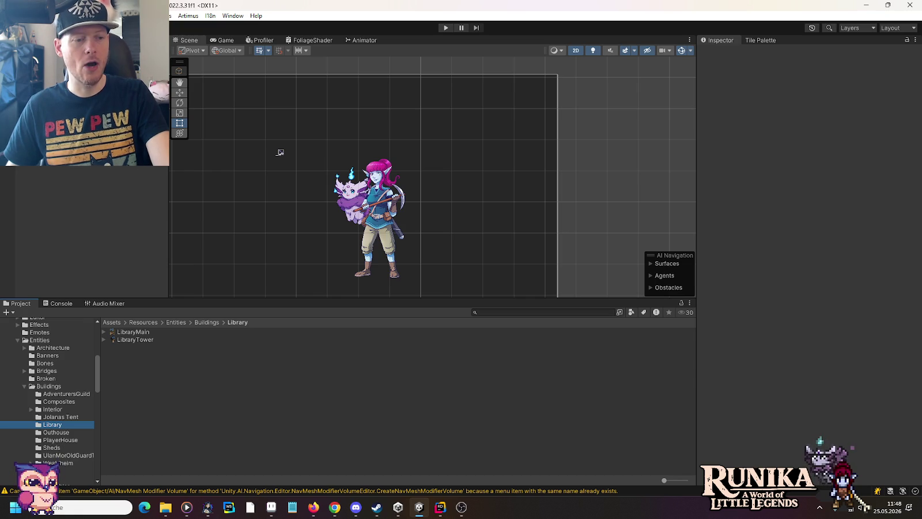
{"action": "left_click", "coordinate": [31, 463]}
{"action": "scroll", "coordinate": [48, 401], "scroll_direction": "down", "scroll_amount": 3}
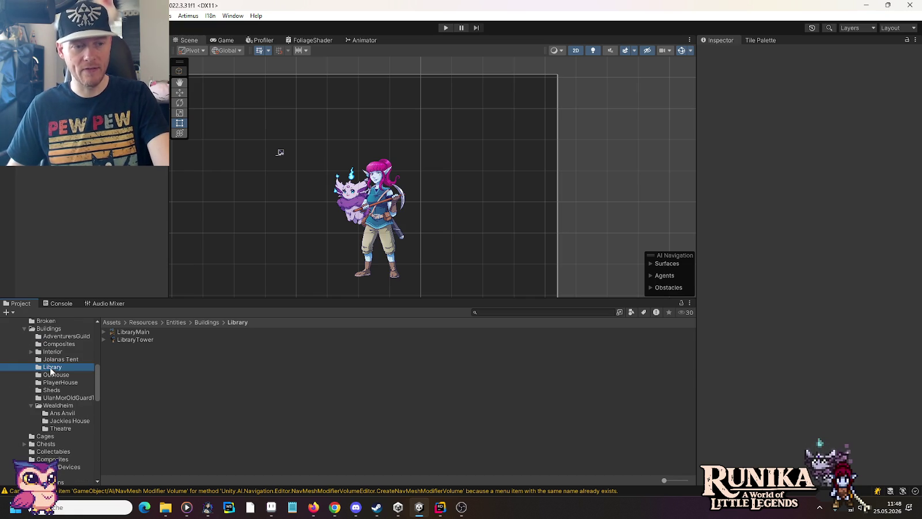
{"action": "left_click_drag", "start_coordinate": [56, 409], "coordinate": [55, 409]}
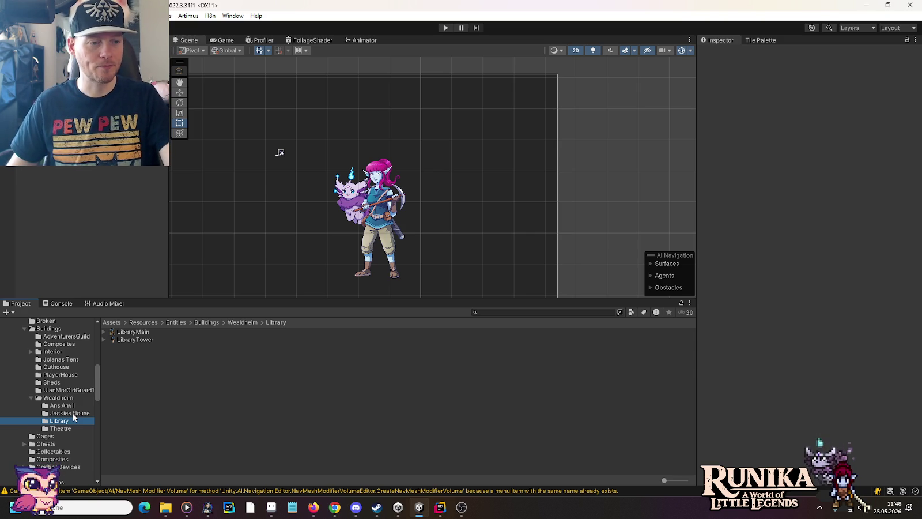
Step: Open Jackies House and select the JackiesHouse 1 prefab copy
{"action": "left_click", "coordinate": [71, 415]}
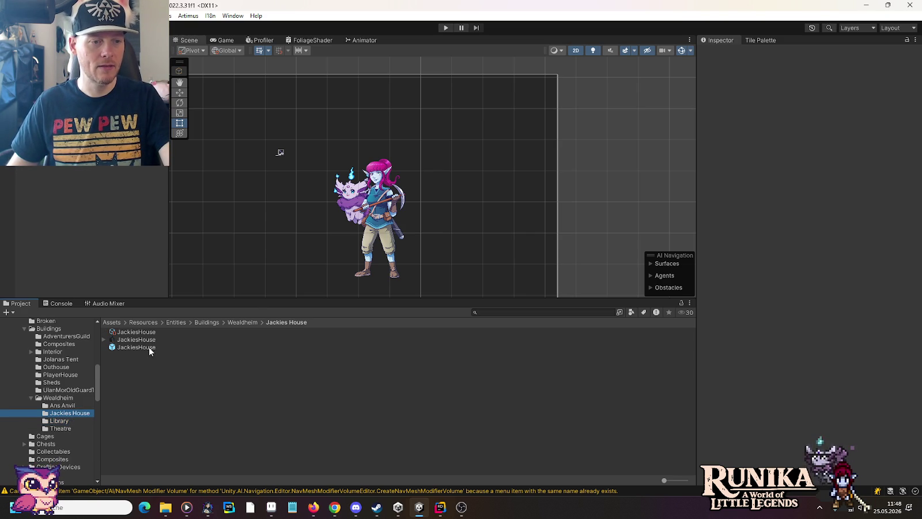
{"action": "left_click", "coordinate": [149, 346]}
{"action": "left_click", "coordinate": [140, 355]}
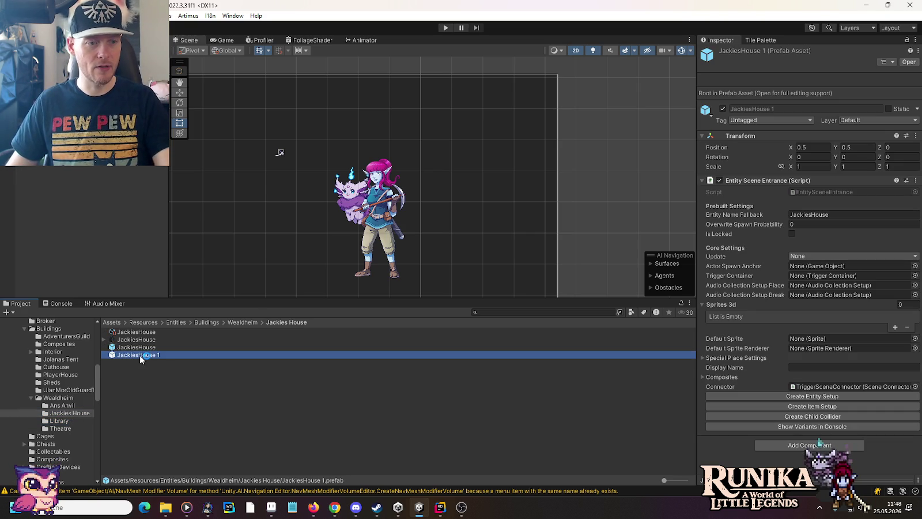
Step: Move JackiesHouse 1 into Library, rename it Library and open it in Prefab Mode
{"action": "left_click_drag", "start_coordinate": [140, 355], "coordinate": [63, 424]}
{"action": "left_click", "coordinate": [60, 421]}
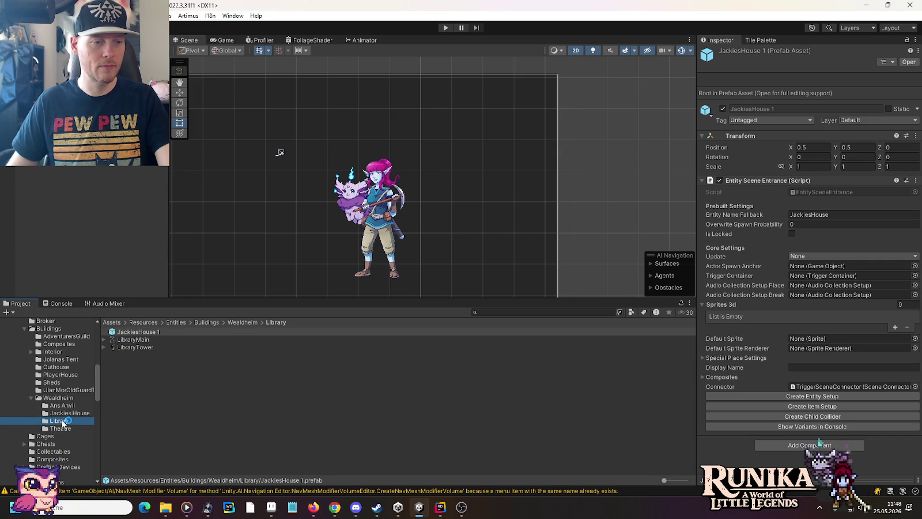
{"action": "left_click", "coordinate": [150, 331]}
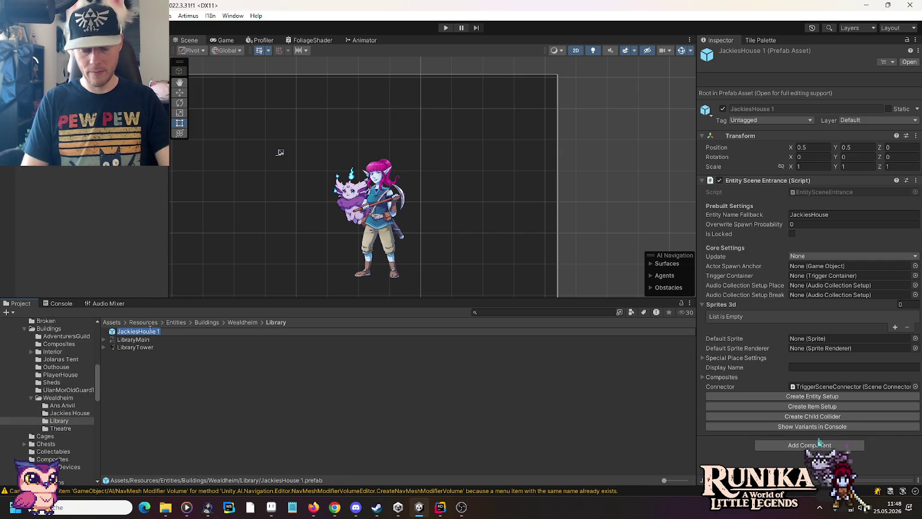
{"action": "type", "text": "Library"}
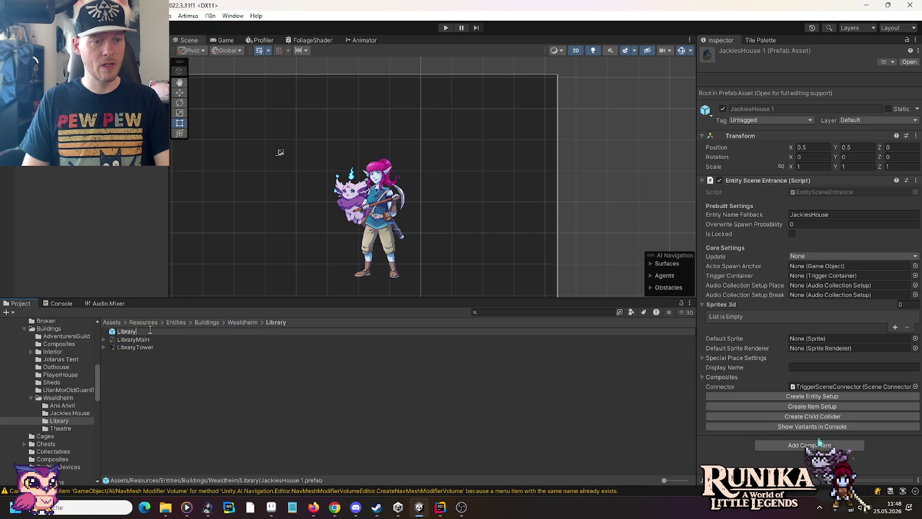
{"action": "key", "text": "Return"}
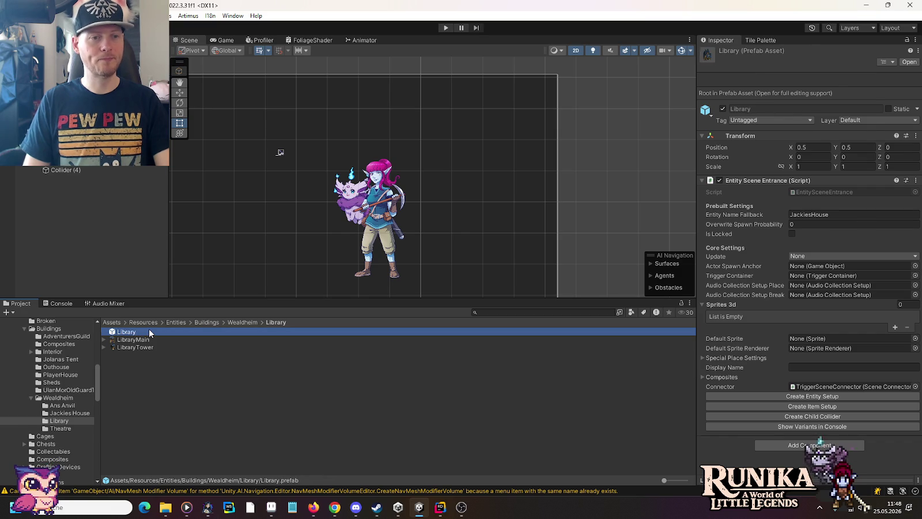
{"action": "double_click", "coordinate": [149, 331]}
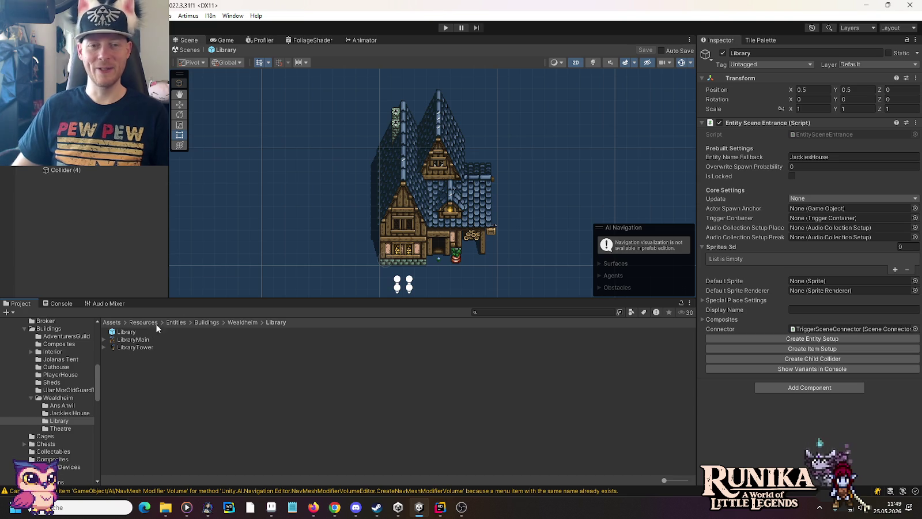
Step: Select and frame the JackiesHouse sprite in the Scene view
{"action": "scroll", "coordinate": [434, 247], "scroll_direction": "up", "scroll_amount": 4}
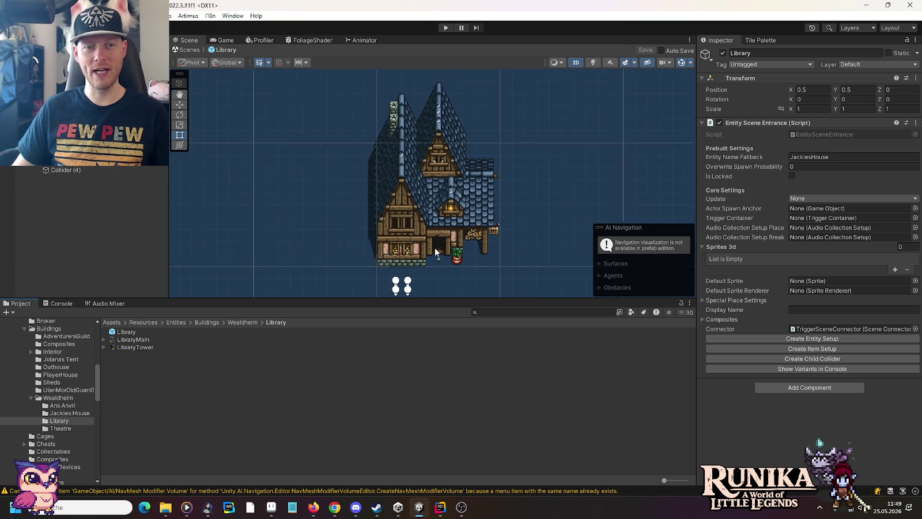
{"action": "left_click_drag", "start_coordinate": [445, 174], "coordinate": [445, 223]}
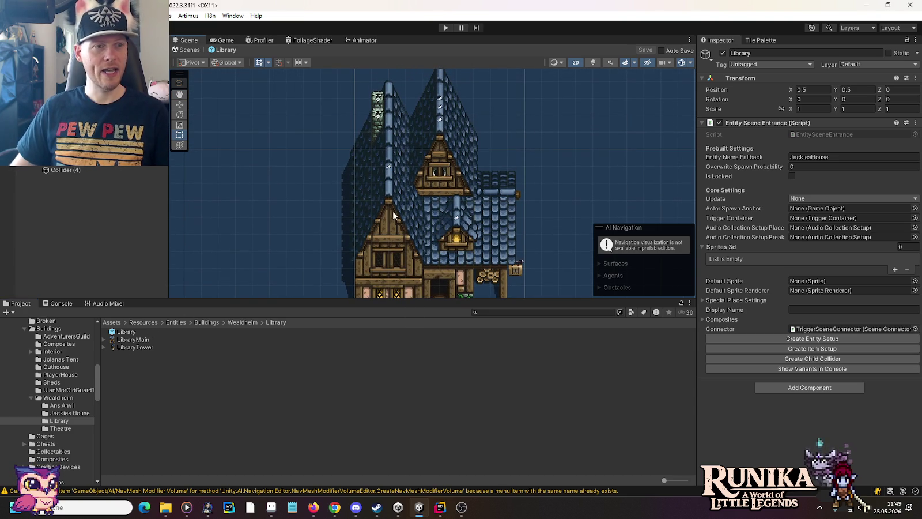
{"action": "left_click", "coordinate": [445, 223]}
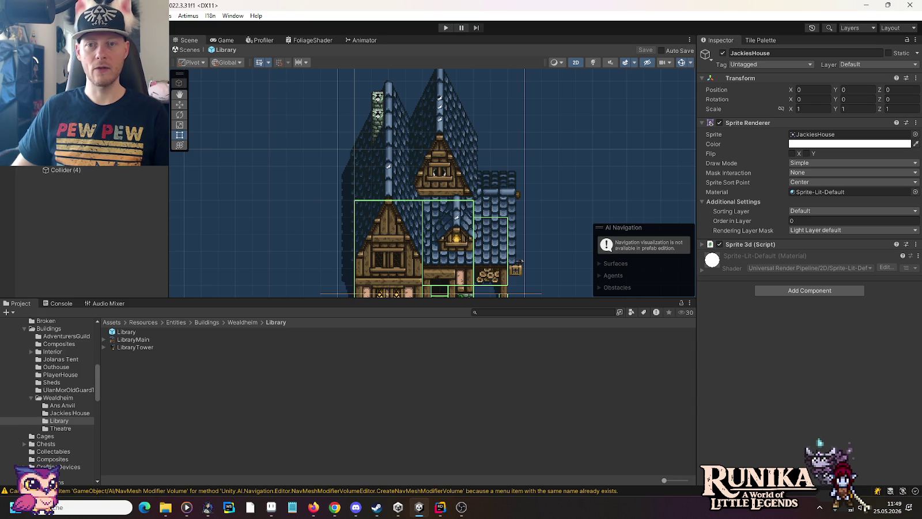
{"action": "key", "text": "f"}
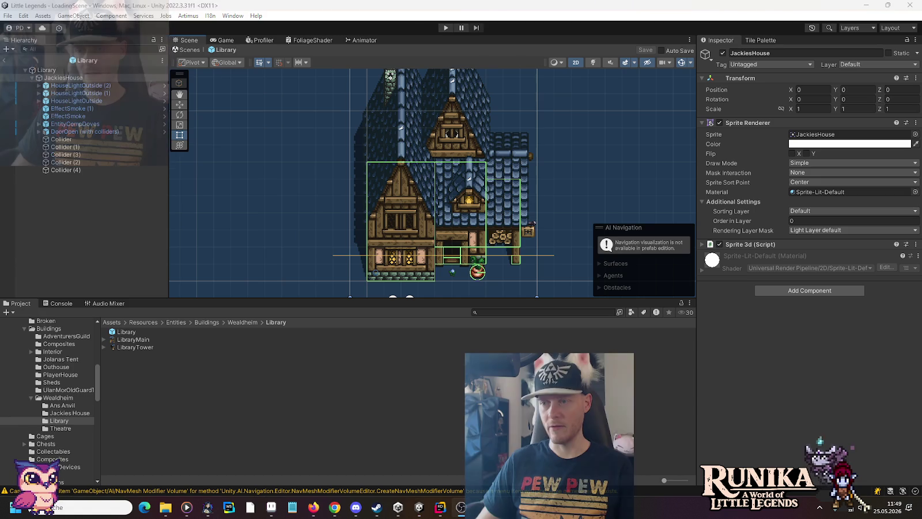
Step: Inspect the HouseLightOutside and EffectSmoke objects, then expand JackiesHouse's Sprite 3d settings
{"action": "left_click", "coordinate": [97, 87]}
{"action": "left_click", "coordinate": [86, 93]}
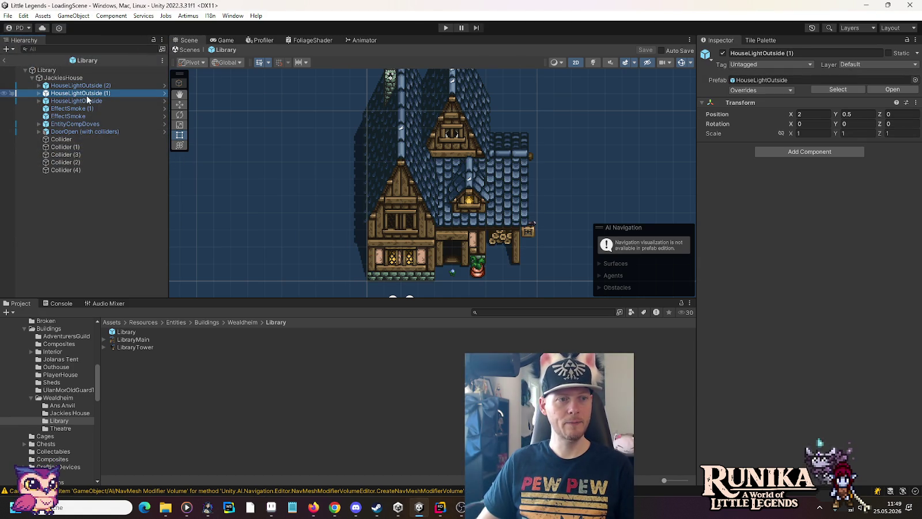
{"action": "left_click", "coordinate": [82, 111]}
{"action": "key", "text": "f"}
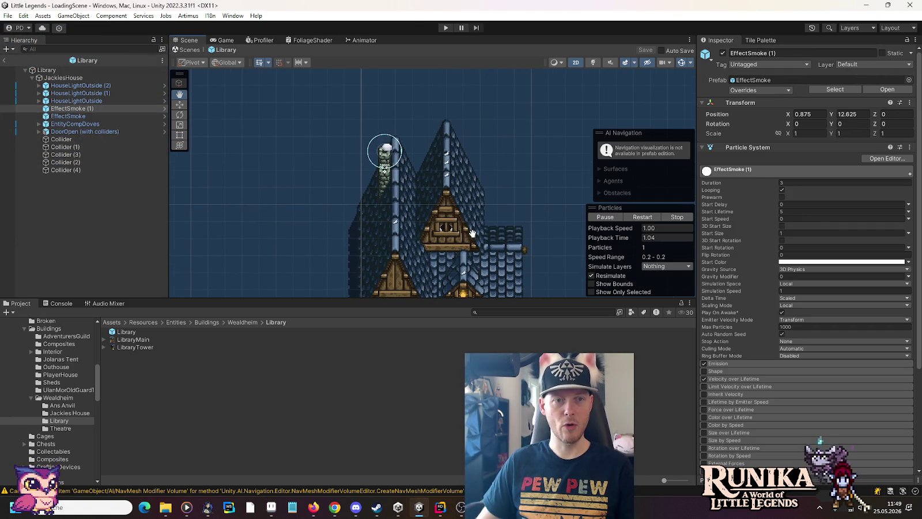
{"action": "left_click", "coordinate": [68, 78]}
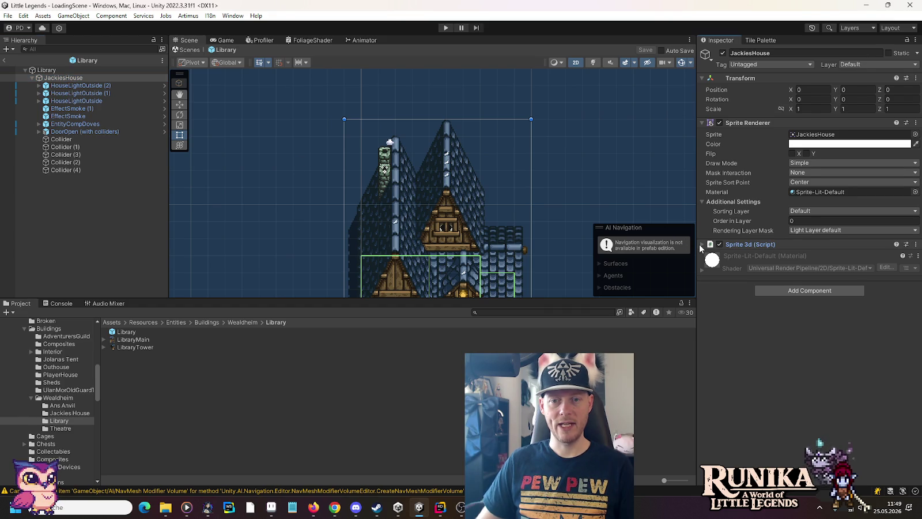
{"action": "left_click", "coordinate": [702, 244]}
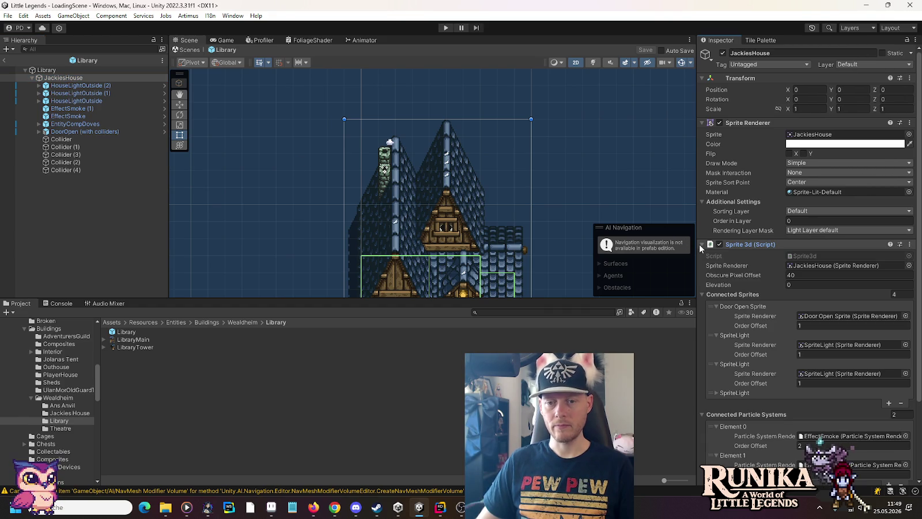
{"action": "scroll", "coordinate": [746, 266], "scroll_direction": "down", "scroll_amount": 3}
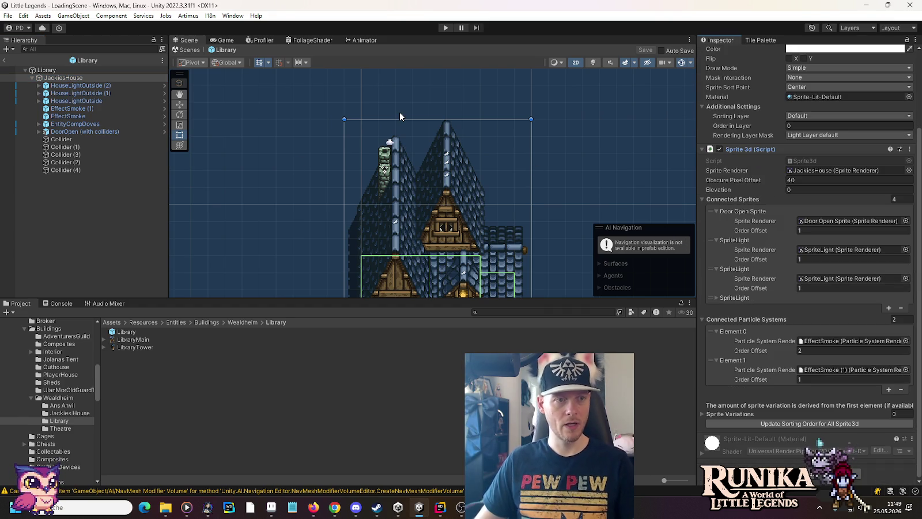
{"action": "right_click", "coordinate": [58, 69]}
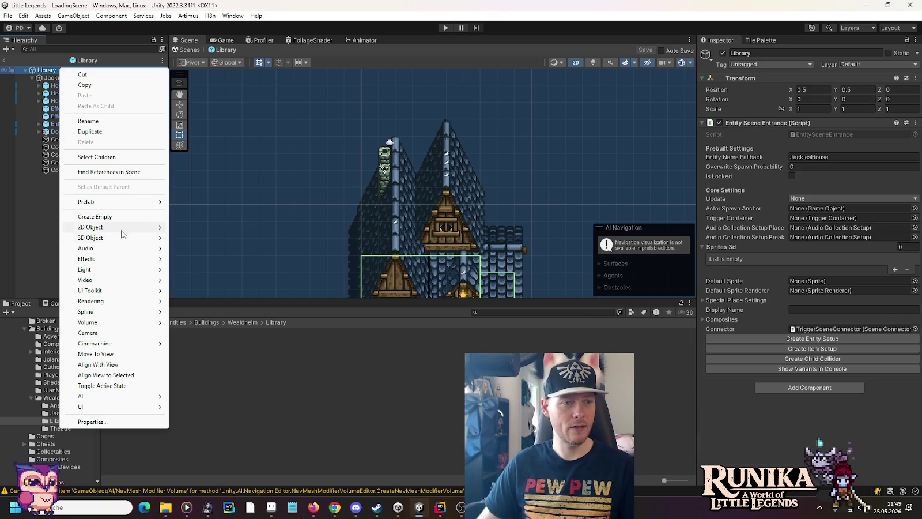
Step: Create a square sprite under Library named Tower Sprite and move it to the top of the children
{"action": "mouse_move", "coordinate": [124, 229]}
{"action": "mouse_move", "coordinate": [193, 232]}
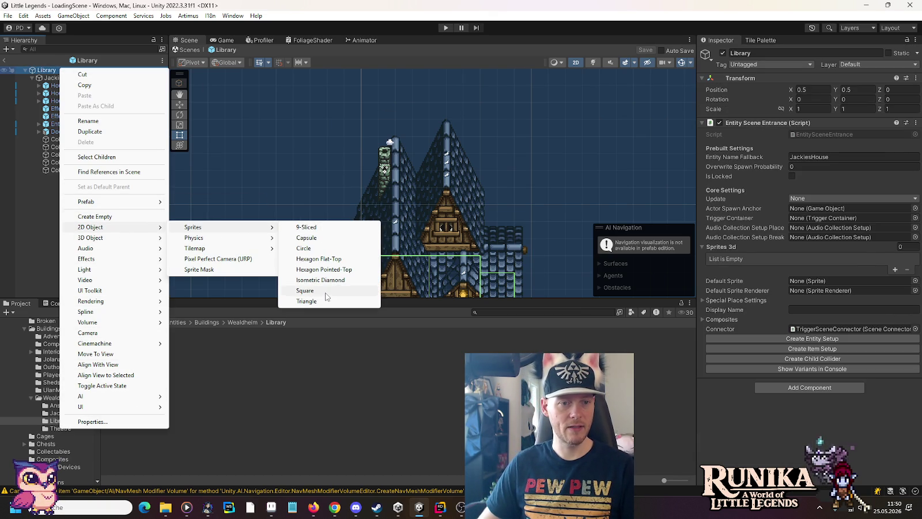
{"action": "left_click", "coordinate": [323, 291]}
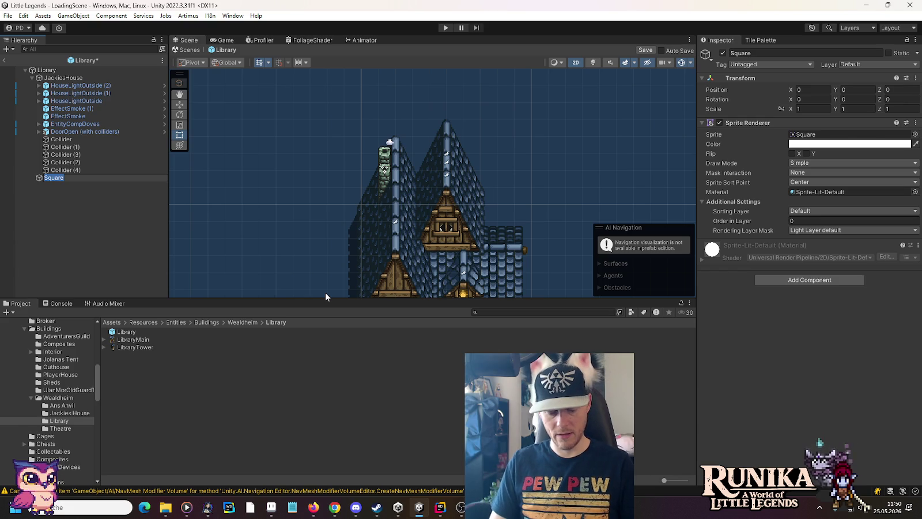
{"action": "type", "text": "Tower Sprit"}
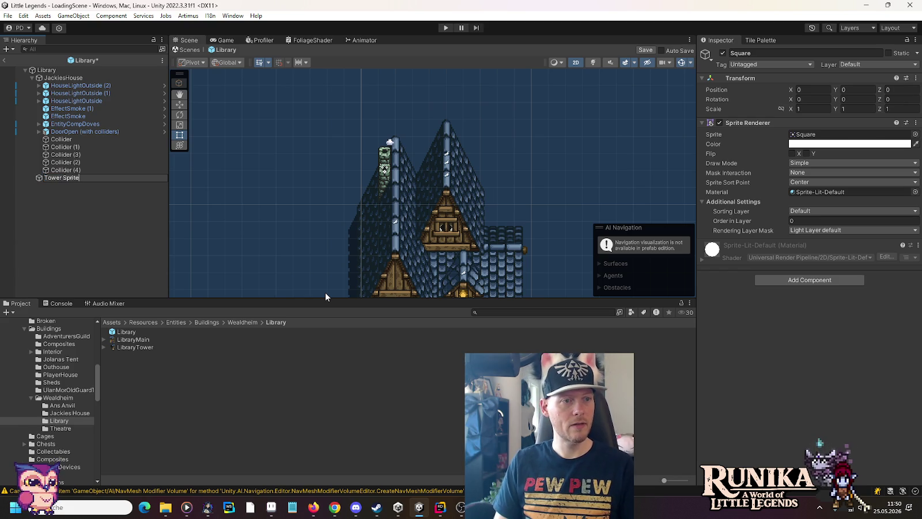
{"action": "key", "text": "Return"}
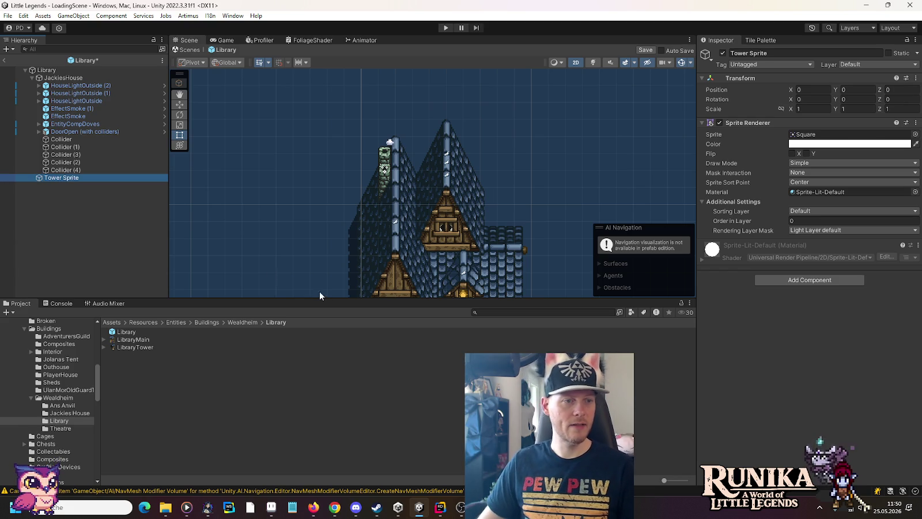
{"action": "left_click_drag", "start_coordinate": [73, 183], "coordinate": [58, 74]}
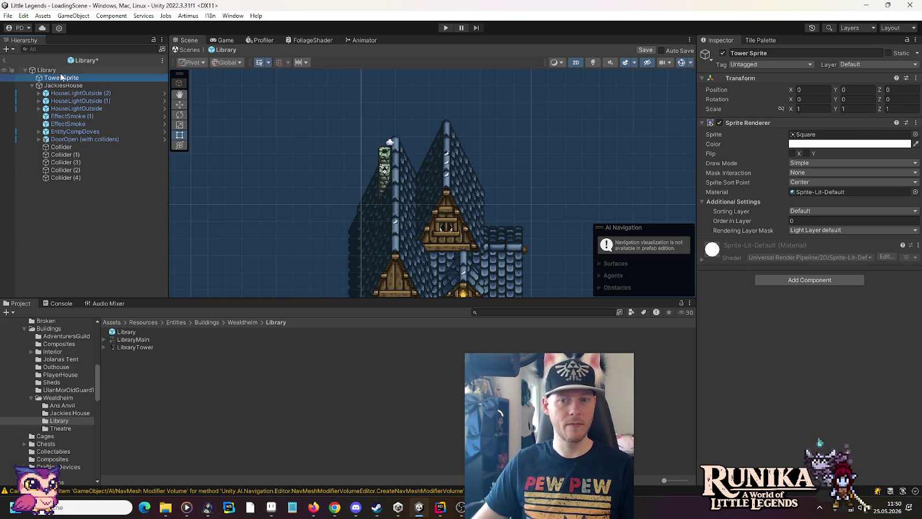
Step: Add a Sprite 3d component to Tower Sprite and assign the LibraryTower sprite
{"action": "left_click", "coordinate": [801, 279]}
{"action": "type", "text": "spri"}
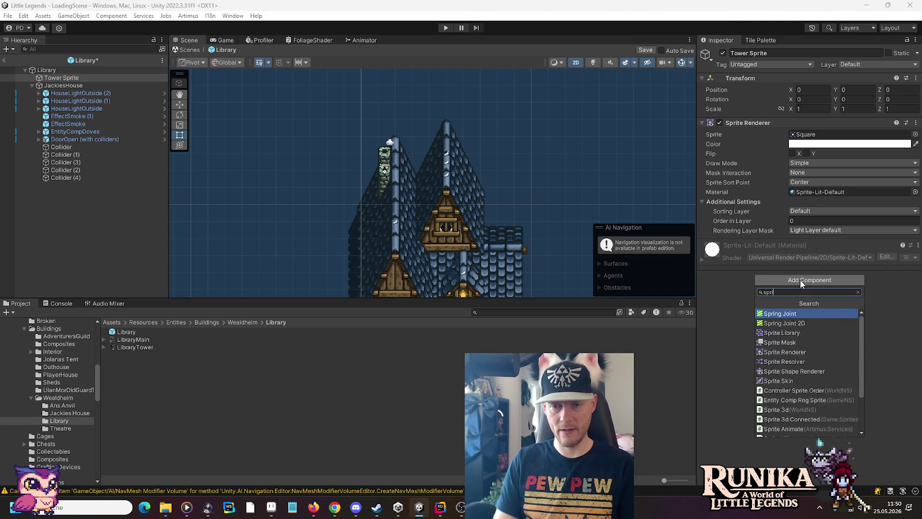
{"action": "type", "text": "tes3d"}
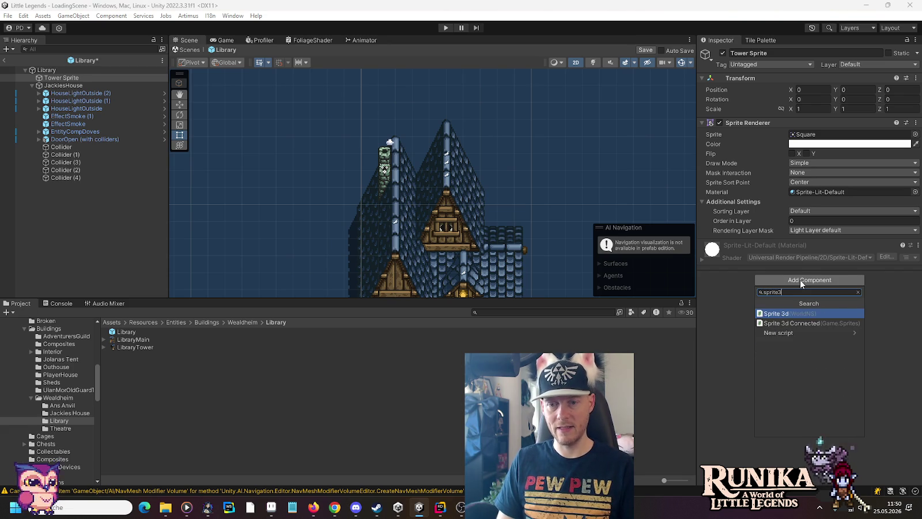
{"action": "key", "text": "Return"}
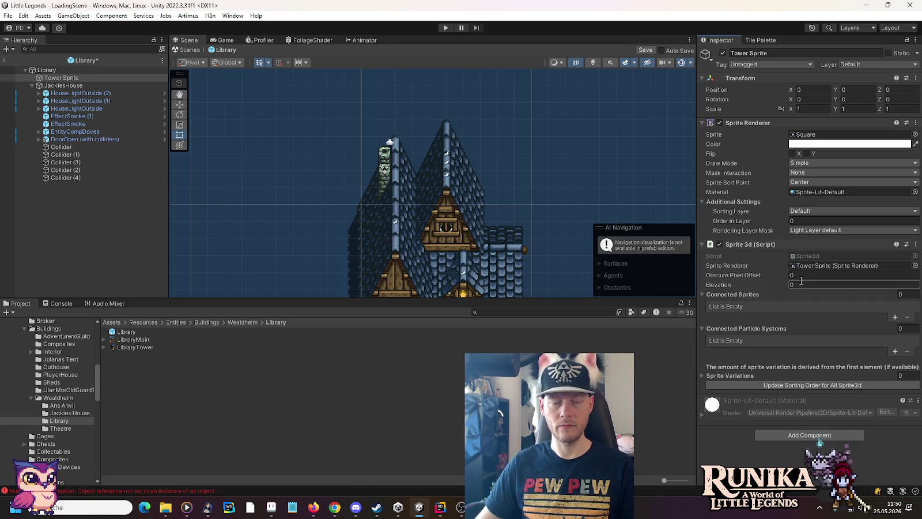
{"action": "mouse_move", "coordinate": [134, 347]}
{"action": "left_mouse_down"}
{"action": "mouse_move", "coordinate": [778, 143]}
{"action": "mouse_move", "coordinate": [835, 134]}
{"action": "left_mouse_up"}
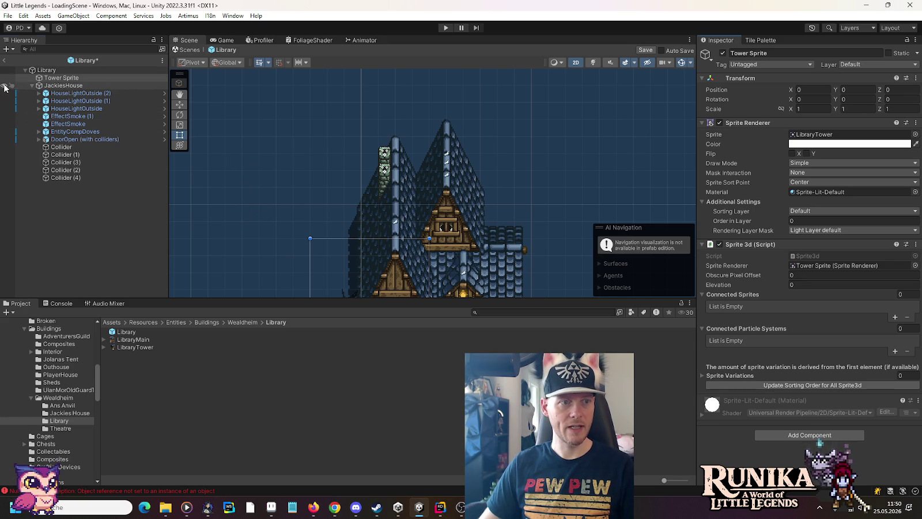
Step: Duplicate Tower Sprite and rename the copy Main Sprite
{"action": "key", "text": "f"}
{"action": "left_click_drag", "start_coordinate": [347, 117], "coordinate": [341, 172]}
{"action": "left_click", "coordinate": [54, 69]}
{"action": "left_click", "coordinate": [54, 78]}
{"action": "key", "text": "ctrl+d"}
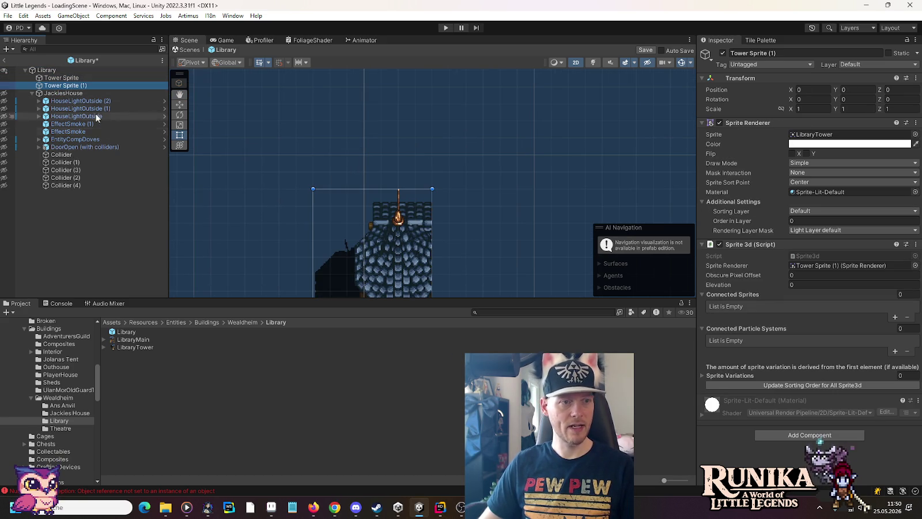
{"action": "left_click", "coordinate": [75, 86]}
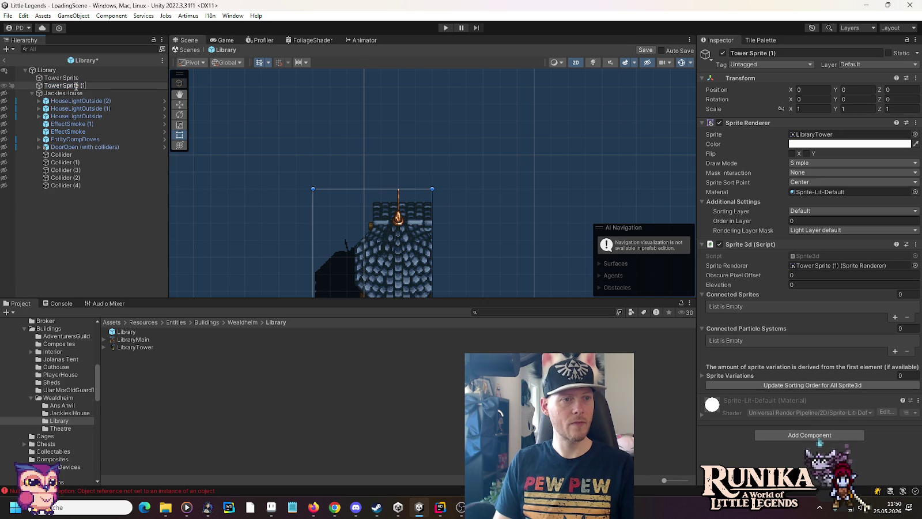
{"action": "key", "text": "BackSpace"}
{"action": "key", "text": "BackSpace"}
{"action": "key", "text": "BackSpace"}
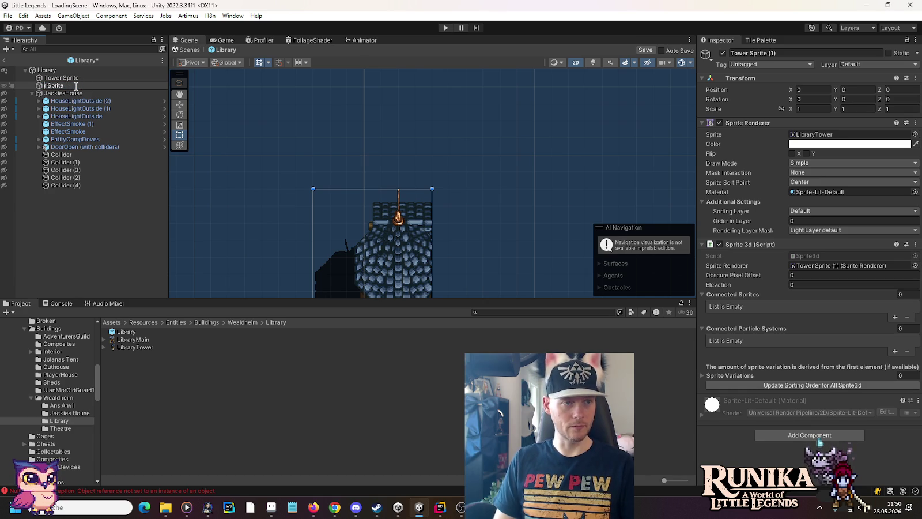
{"action": "type", "text": "Main"}
{"action": "key", "text": "Return"}
Step: Swap Main Sprite's image to the LibraryMain sprite
{"action": "right_click", "coordinate": [76, 87]}
{"action": "left_click", "coordinate": [340, 413]}
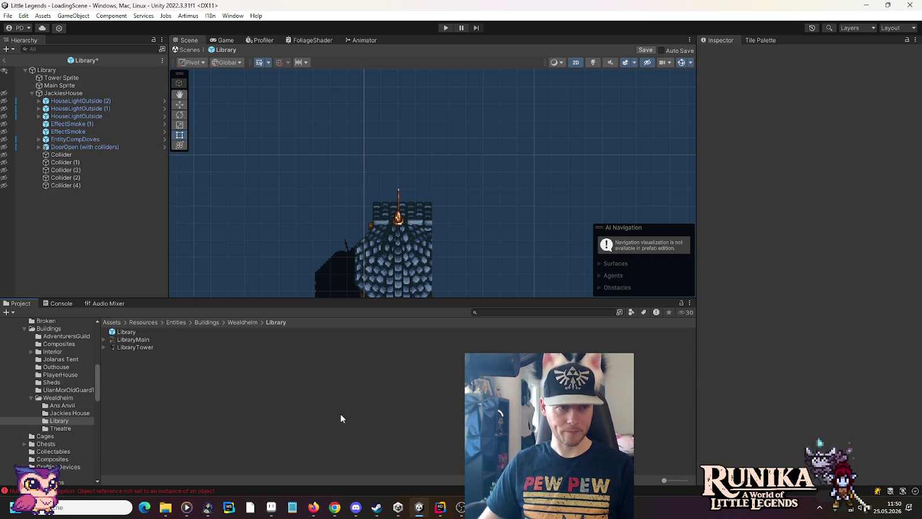
{"action": "left_click", "coordinate": [59, 87]}
{"action": "mouse_move", "coordinate": [129, 340]}
{"action": "left_mouse_down"}
{"action": "mouse_move", "coordinate": [757, 164]}
{"action": "mouse_move", "coordinate": [812, 138]}
{"action": "left_mouse_up"}
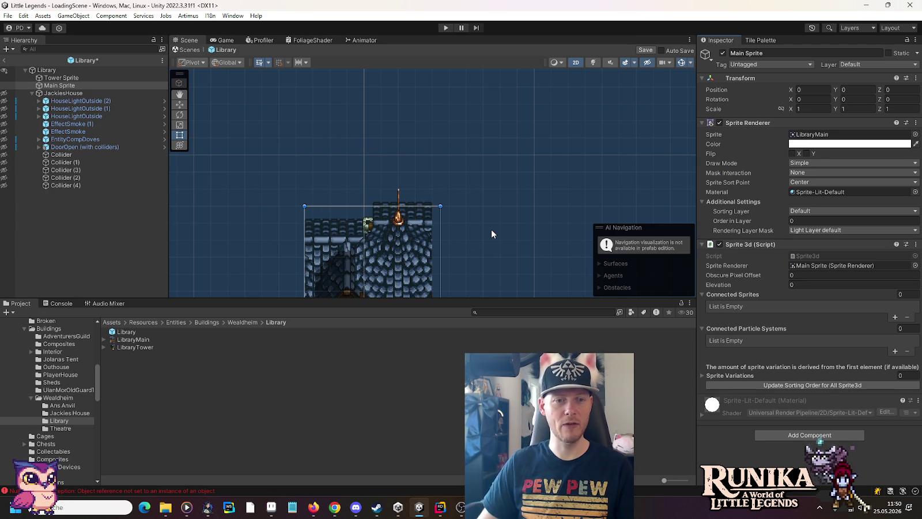
Step: Move Tower Sprite upward into place with the Move tool
{"action": "scroll", "coordinate": [490, 229], "scroll_direction": "down", "scroll_amount": 3}
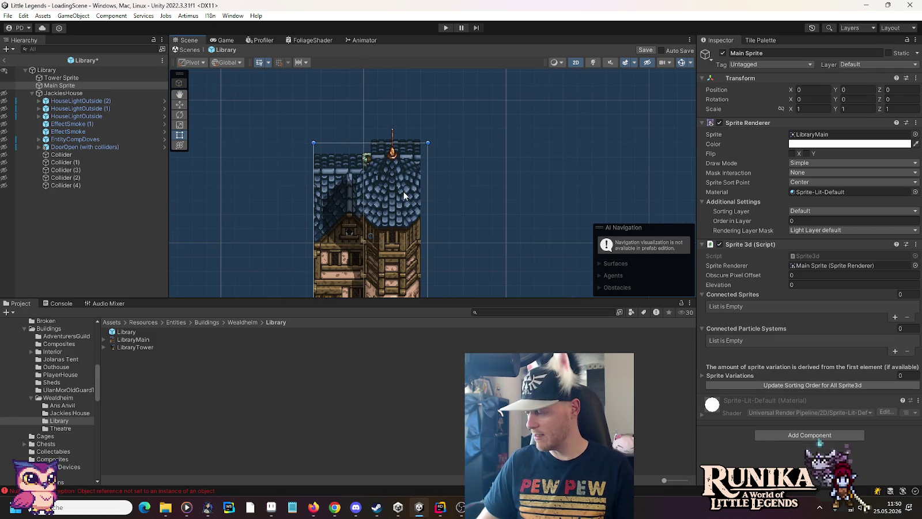
{"action": "scroll", "coordinate": [403, 191], "scroll_direction": "down", "scroll_amount": 3}
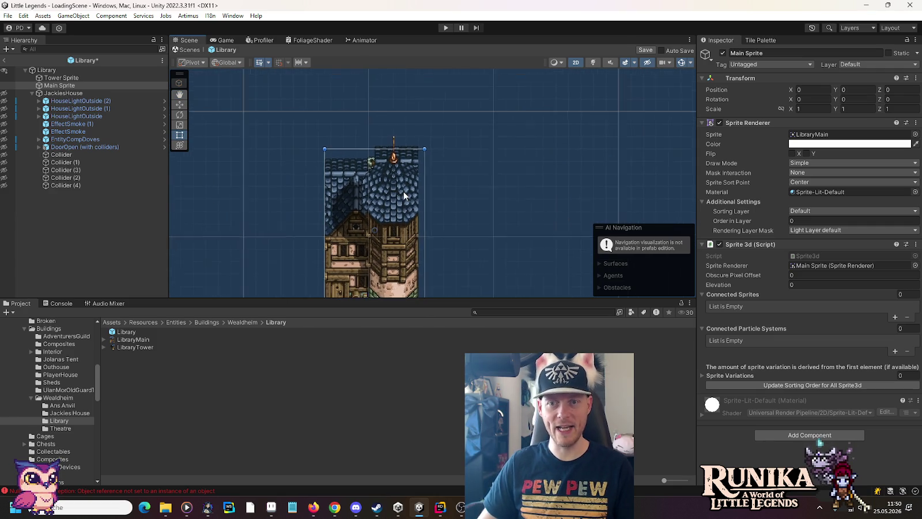
{"action": "scroll", "coordinate": [399, 218], "scroll_direction": "up", "scroll_amount": 2}
{"action": "left_click", "coordinate": [61, 77]}
{"action": "left_click", "coordinate": [180, 102]}
{"action": "mouse_move", "coordinate": [366, 218]}
{"action": "left_mouse_down"}
{"action": "mouse_move", "coordinate": [467, 130]}
{"action": "mouse_move", "coordinate": [424, 127]}
{"action": "mouse_move", "coordinate": [406, 151]}
{"action": "mouse_move", "coordinate": [364, 146]}
{"action": "left_mouse_up"}
Step: Move Main Sprite up and right beside the tower to position 7.5, 6
{"action": "left_click", "coordinate": [334, 282]}
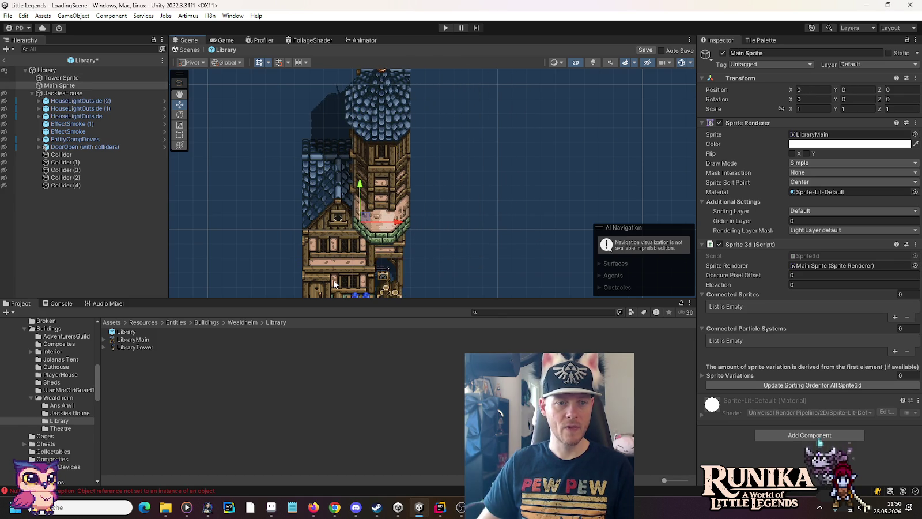
{"action": "mouse_move", "coordinate": [363, 219]}
{"action": "left_mouse_down"}
{"action": "mouse_move", "coordinate": [494, 123]}
{"action": "mouse_move", "coordinate": [471, 130]}
{"action": "left_mouse_up"}
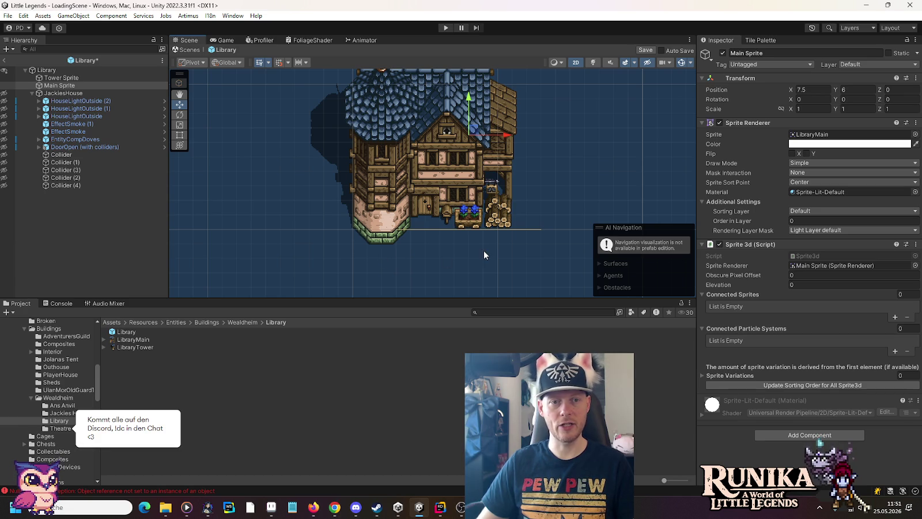
{"action": "mouse_move", "coordinate": [521, 178]}
{"action": "left_mouse_down"}
{"action": "mouse_move", "coordinate": [506, 242]}
{"action": "mouse_move", "coordinate": [524, 208]}
{"action": "left_mouse_up"}
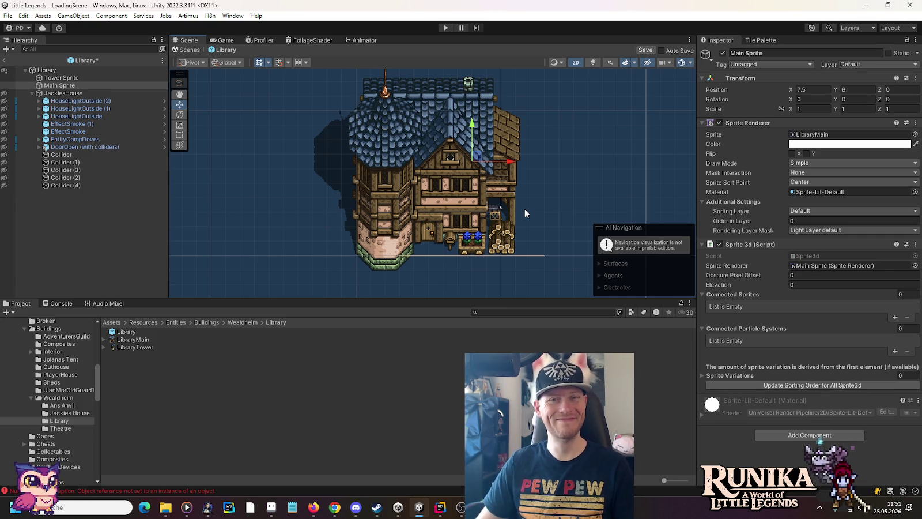
{"action": "left_click", "coordinate": [93, 148]}
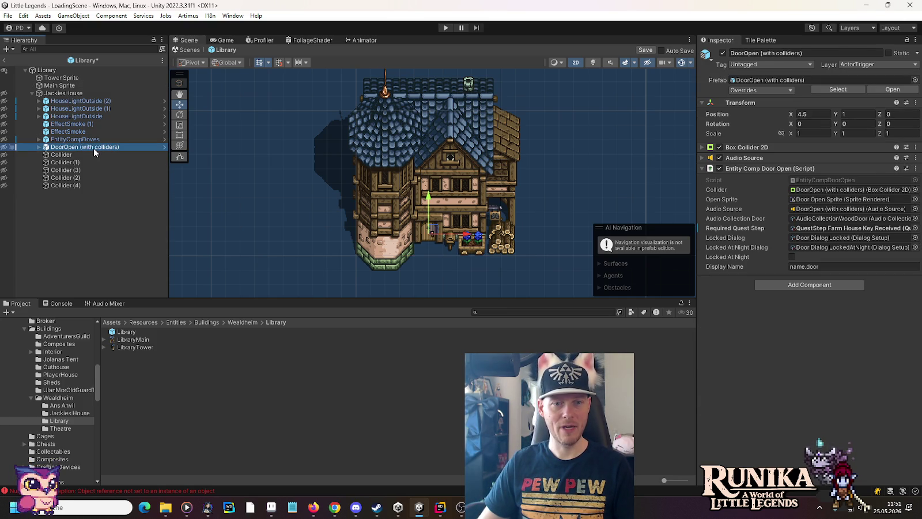
Step: Show the DoorOpen (with colliders) door and make it a child of Main Sprite
{"action": "left_click", "coordinate": [4, 148]}
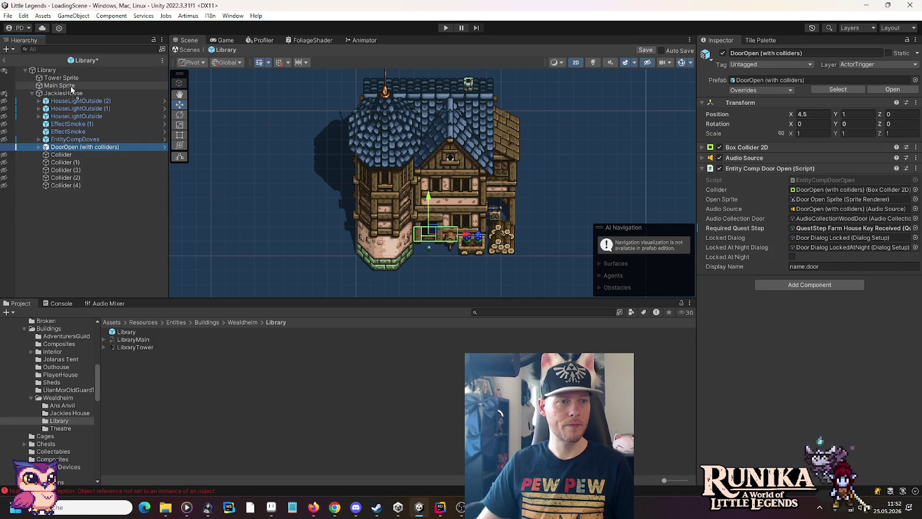
{"action": "left_click_drag", "start_coordinate": [81, 147], "coordinate": [71, 88]}
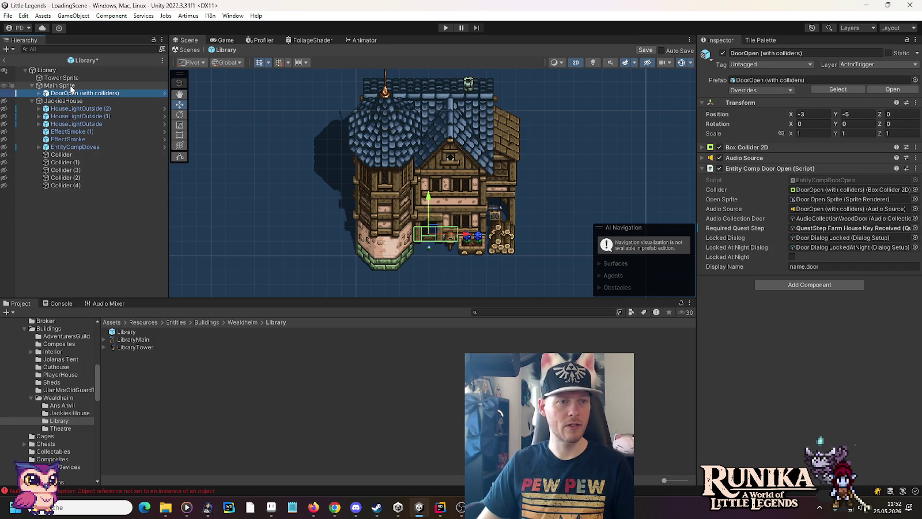
{"action": "scroll", "coordinate": [501, 258], "scroll_direction": "up", "scroll_amount": 3}
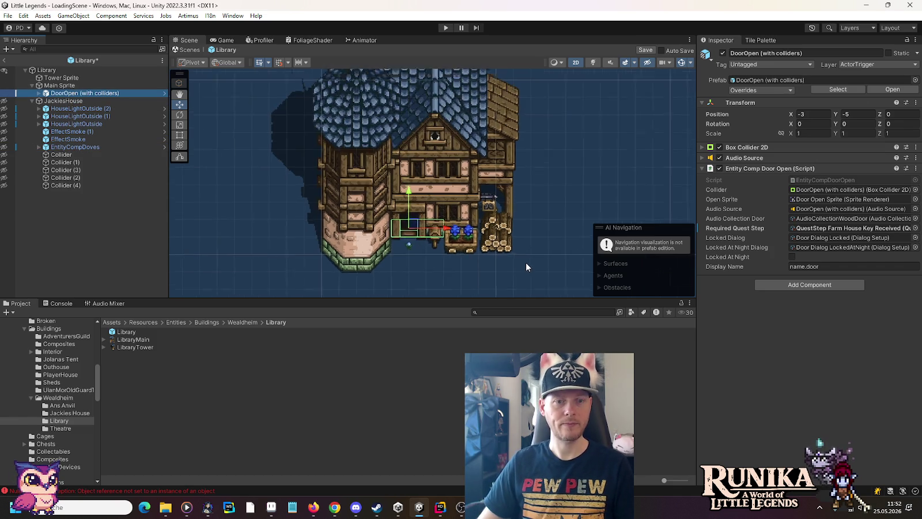
{"action": "scroll", "coordinate": [457, 250], "scroll_direction": "up", "scroll_amount": 2}
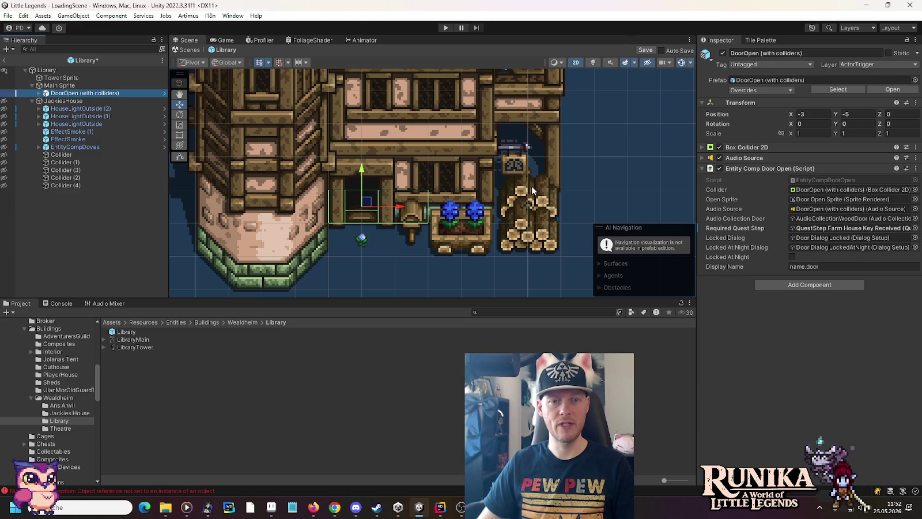
Step: Set the door's Required Quest Step to None so it no longer needs the farm-house key
{"action": "left_click", "coordinate": [915, 228]}
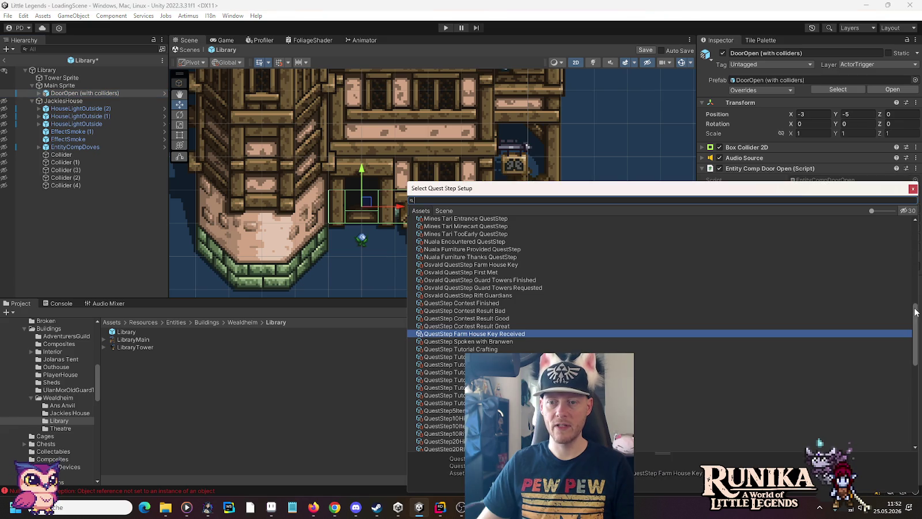
{"action": "double_click", "coordinate": [428, 219]}
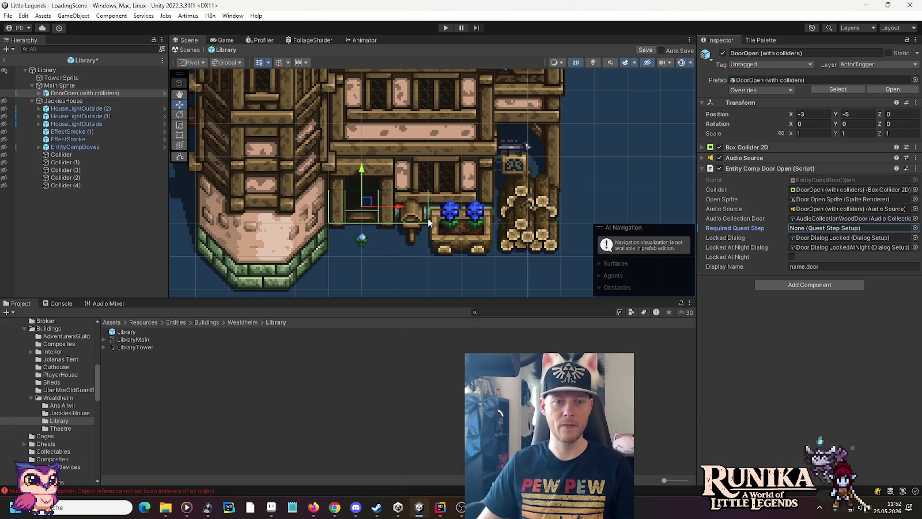
{"action": "right_click", "coordinate": [752, 231]}
{"action": "left_click", "coordinate": [751, 277]}
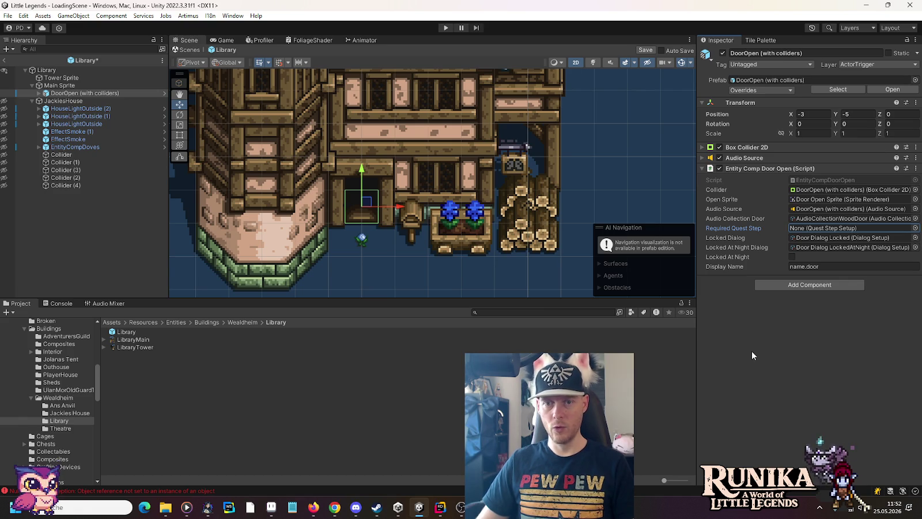
Step: Set the Collider (Door Right) Box Collider 2D width to 5.5
{"action": "left_click", "coordinate": [39, 92]}
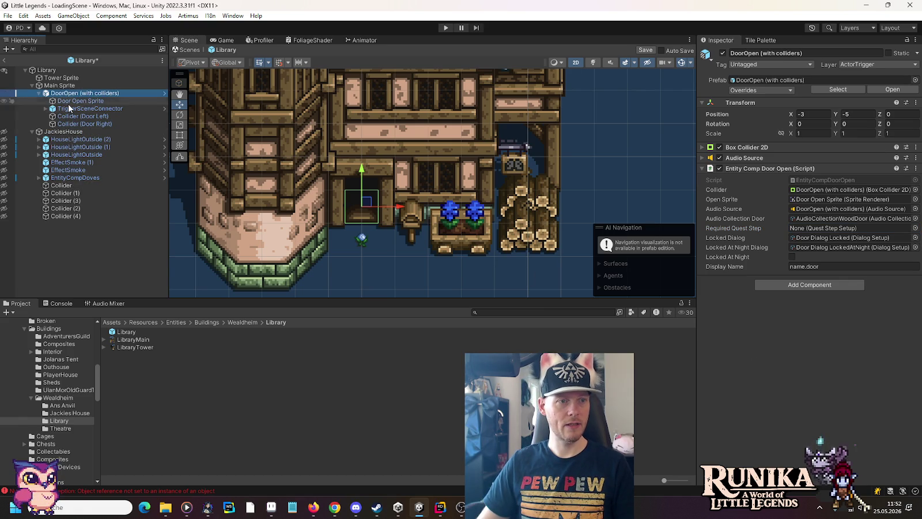
{"action": "left_click", "coordinate": [90, 109]}
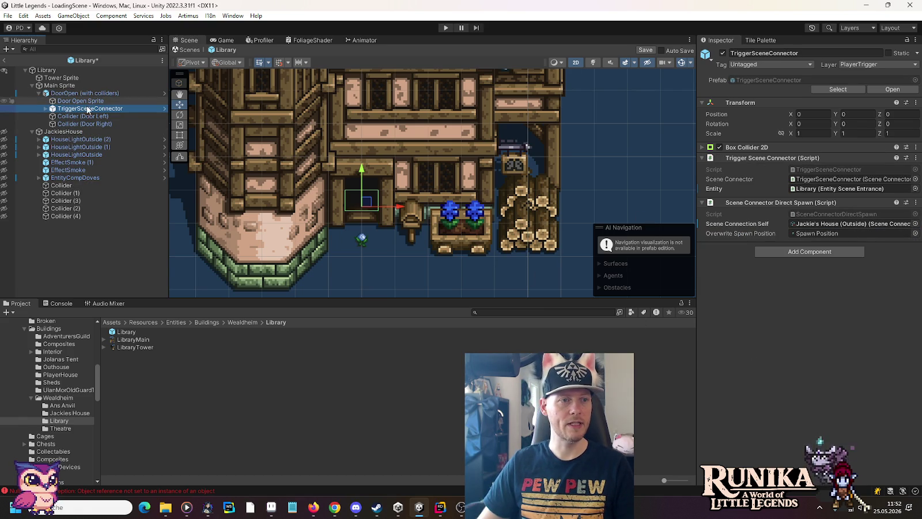
{"action": "left_click", "coordinate": [83, 123]}
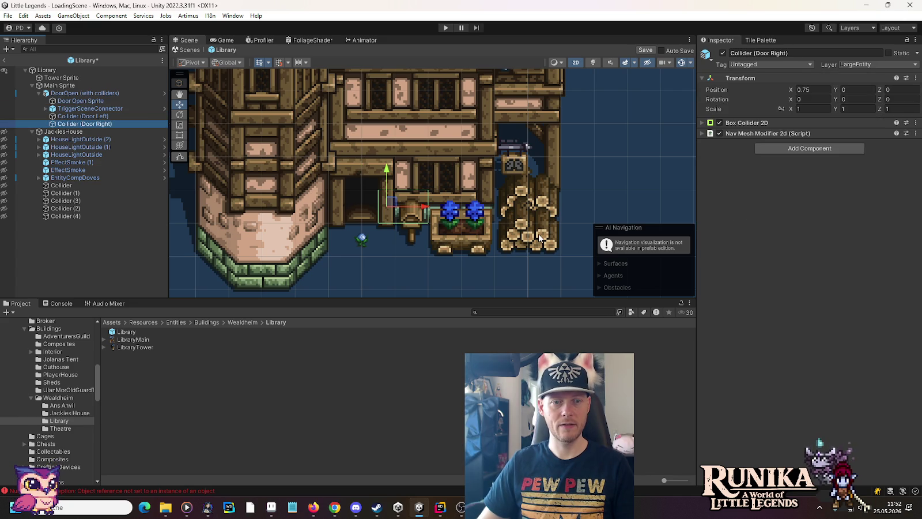
{"action": "left_click", "coordinate": [754, 122]}
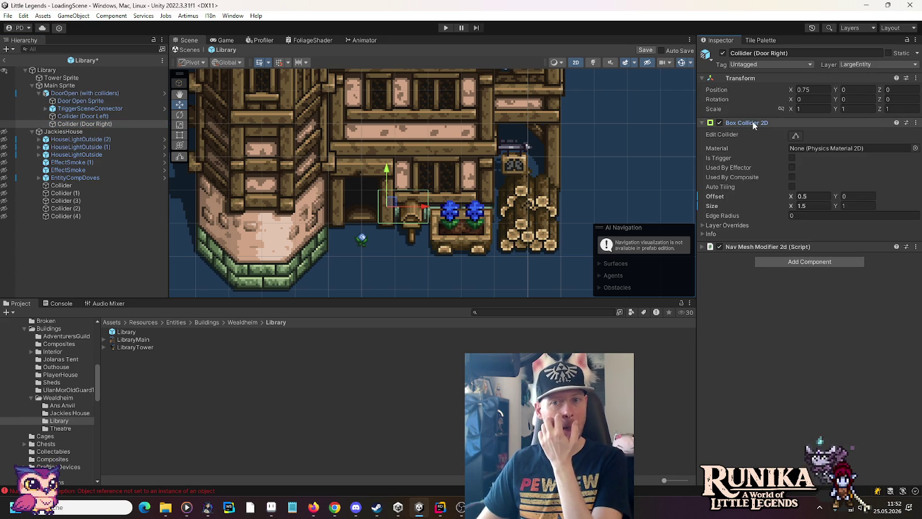
{"action": "left_click", "coordinate": [817, 205]}
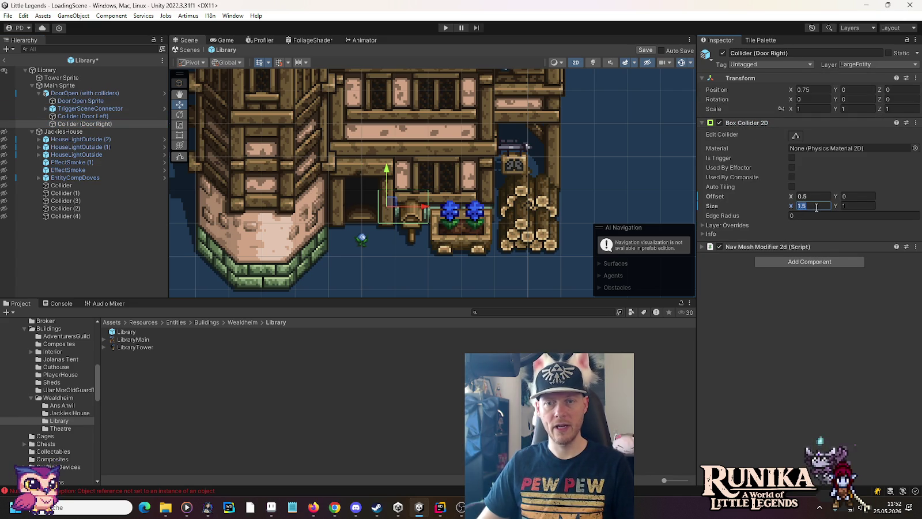
{"action": "key", "text": "BackSpace"}
{"action": "type", "text": "5"}
{"action": "key", "text": "Return"}
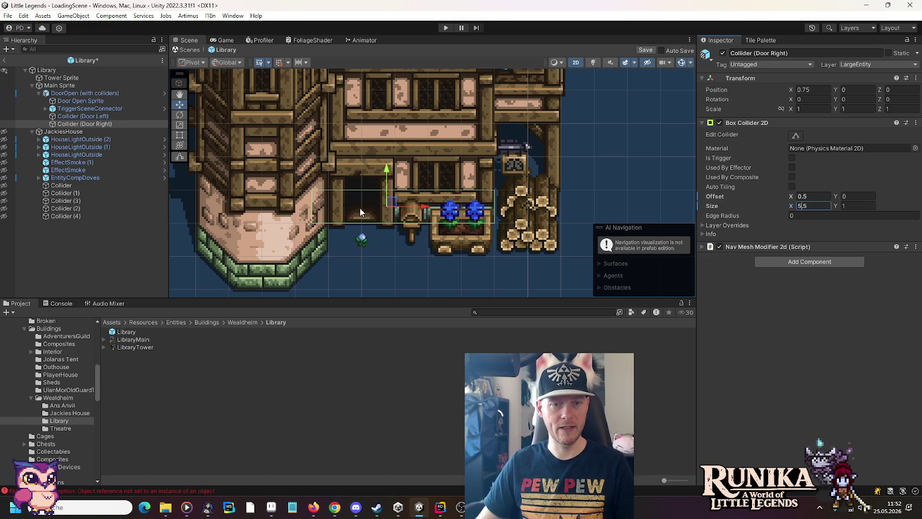
Step: Shift the right door collider to X 2.75 over the flower boxes and log pile
{"action": "left_click_drag", "start_coordinate": [430, 209], "coordinate": [499, 211]}
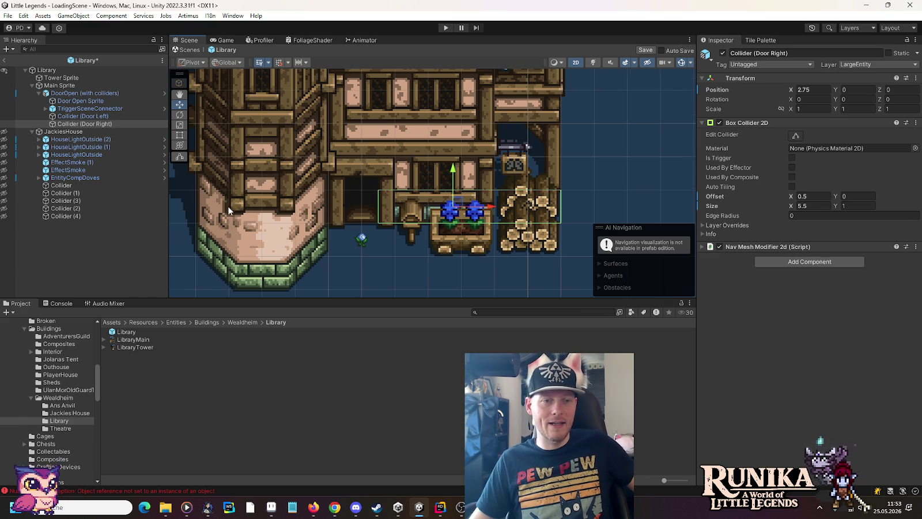
{"action": "scroll", "coordinate": [197, 217], "scroll_direction": "up", "scroll_amount": 8}
{"action": "scroll", "coordinate": [197, 217], "scroll_direction": "up", "scroll_amount": 2}
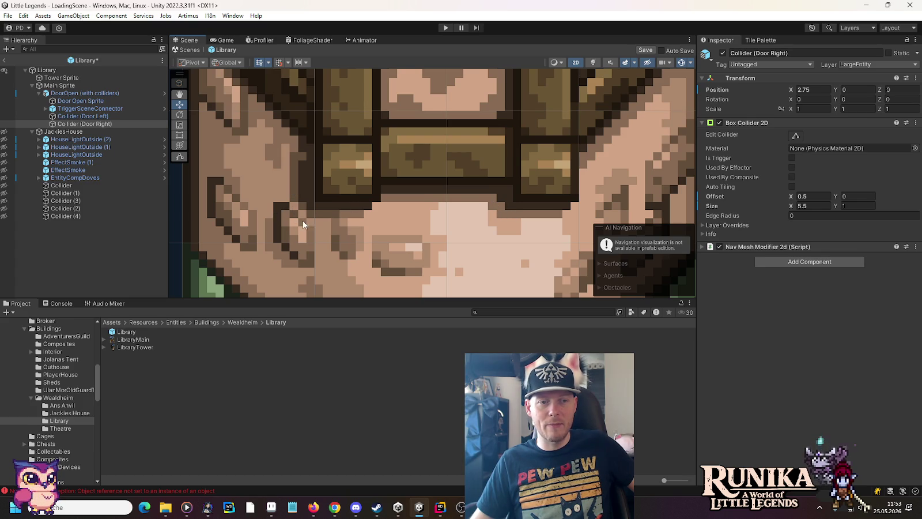
{"action": "scroll", "coordinate": [309, 226], "scroll_direction": "down", "scroll_amount": 5}
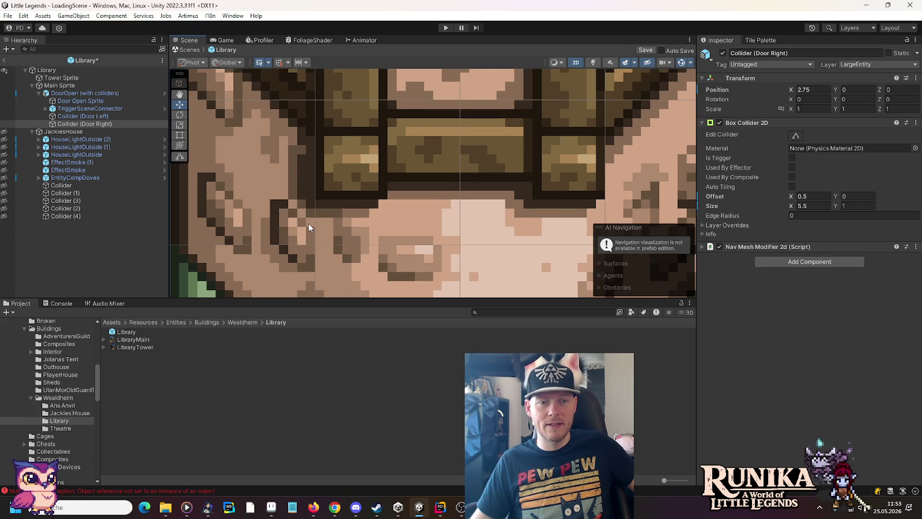
{"action": "scroll", "coordinate": [249, 244], "scroll_direction": "down", "scroll_amount": 5}
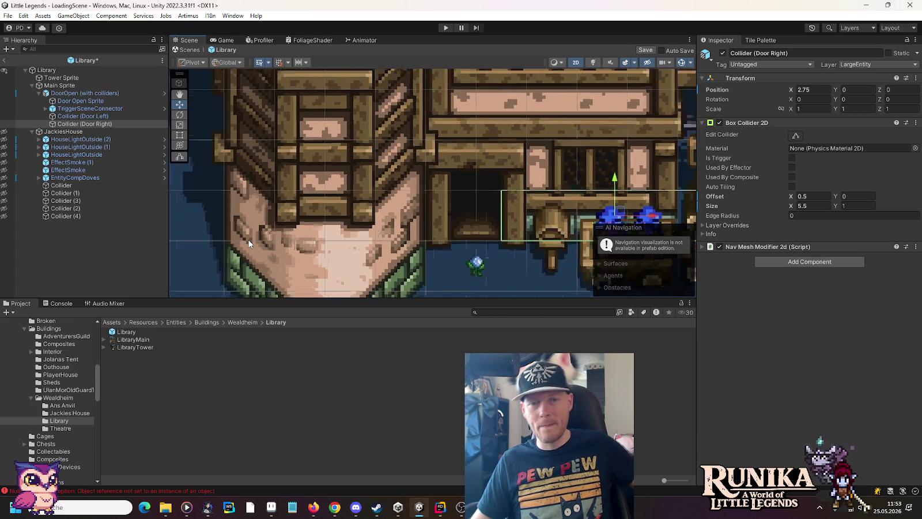
{"action": "scroll", "coordinate": [249, 249], "scroll_direction": "down", "scroll_amount": 6}
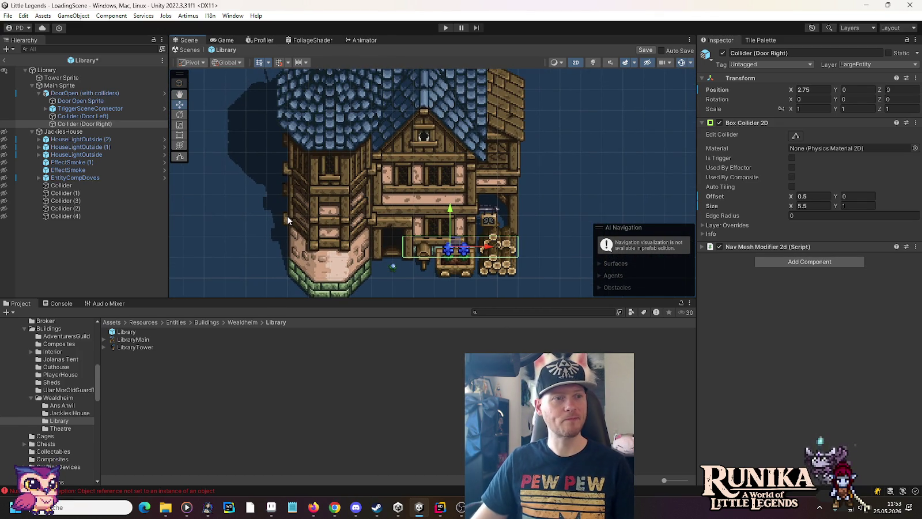
{"action": "left_click", "coordinate": [94, 186]}
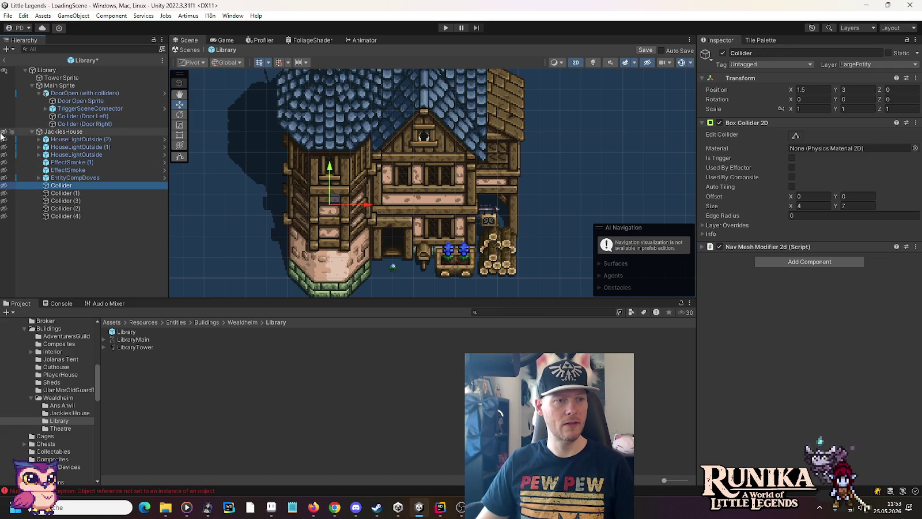
Step: Unhide the building's collider objects and review the 4 × 7 tower collider at 1.5, 3
{"action": "left_click", "coordinate": [4, 185]}
{"action": "left_click", "coordinate": [4, 208]}
{"action": "left_click", "coordinate": [4, 216]}
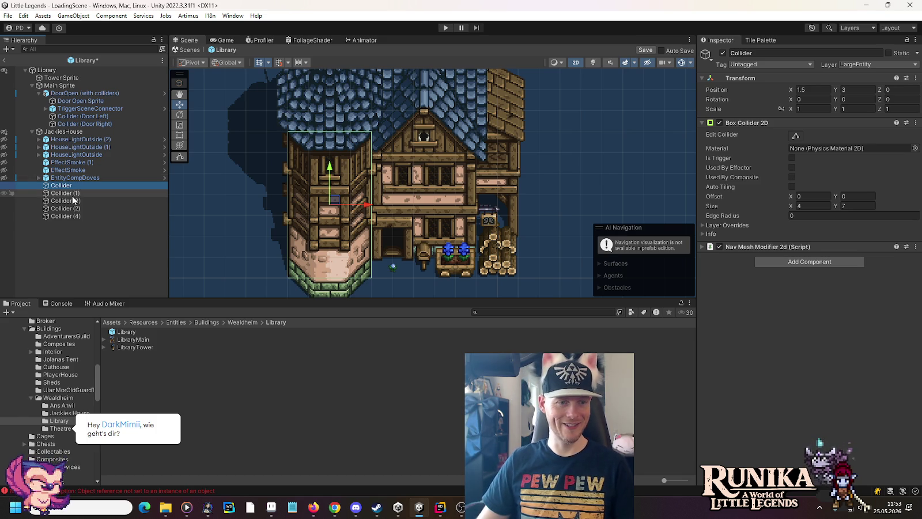
{"action": "left_click", "coordinate": [73, 195]}
{"action": "left_click", "coordinate": [66, 186]}
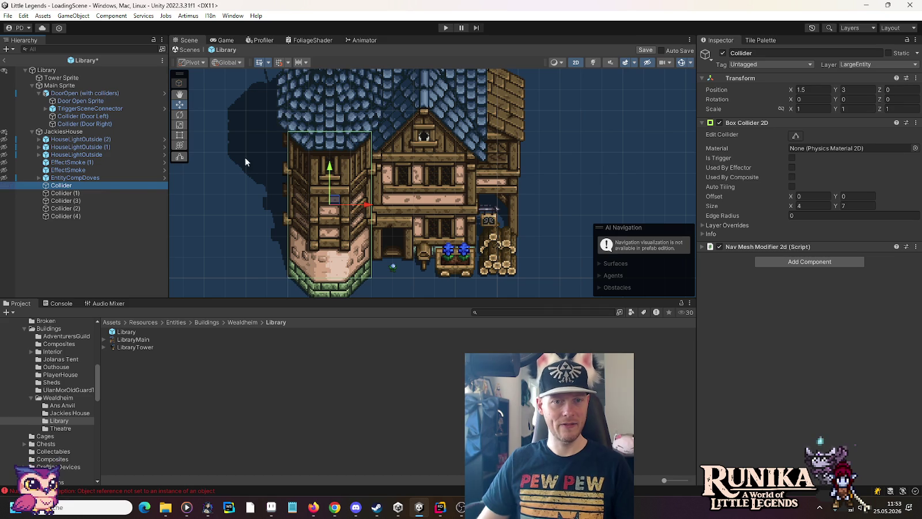
{"action": "mouse_move", "coordinate": [416, 148]}
{"action": "left_mouse_down"}
{"action": "mouse_move", "coordinate": [410, 227]}
{"action": "mouse_move", "coordinate": [407, 162]}
{"action": "mouse_move", "coordinate": [402, 226]}
{"action": "left_mouse_up"}
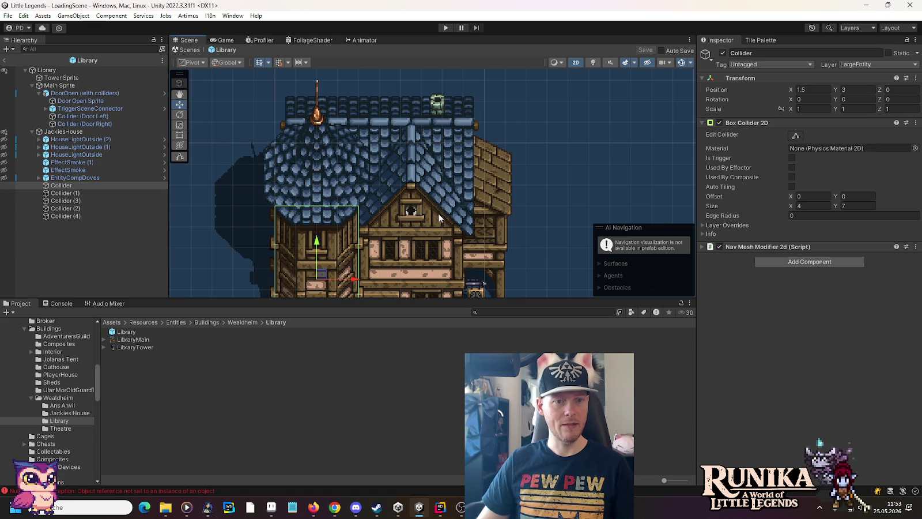
{"action": "mouse_move", "coordinate": [392, 229]}
{"action": "left_mouse_down"}
{"action": "mouse_move", "coordinate": [381, 160]}
{"action": "mouse_move", "coordinate": [371, 203]}
{"action": "mouse_move", "coordinate": [369, 186]}
{"action": "left_mouse_up"}
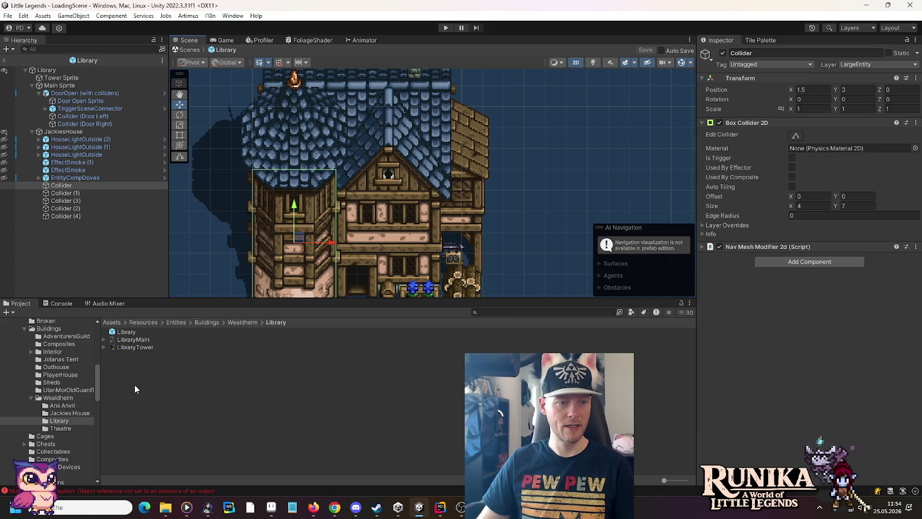
Step: Inspect the WealdheimLuxuriousHouse prefab's collider layout, then return to the Library prefab
{"action": "scroll", "coordinate": [63, 415], "scroll_direction": "up", "scroll_amount": 3}
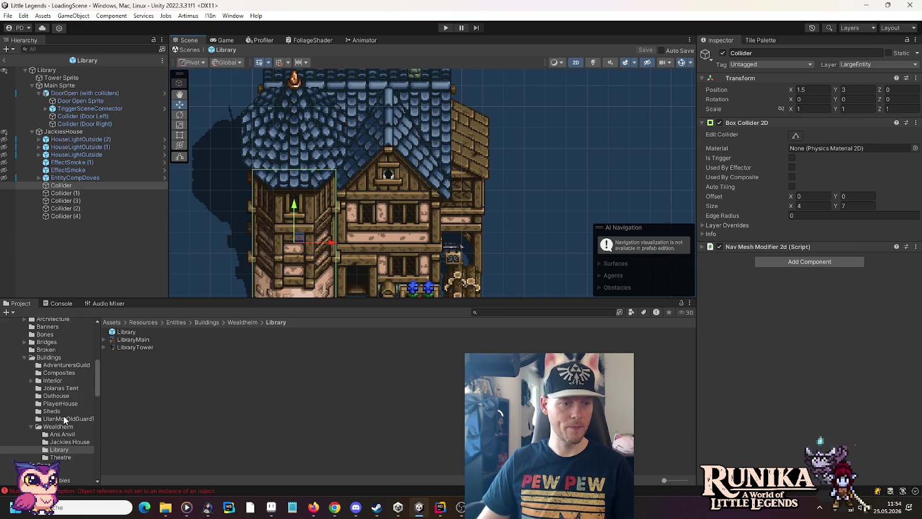
{"action": "scroll", "coordinate": [67, 372], "scroll_direction": "up", "scroll_amount": 3}
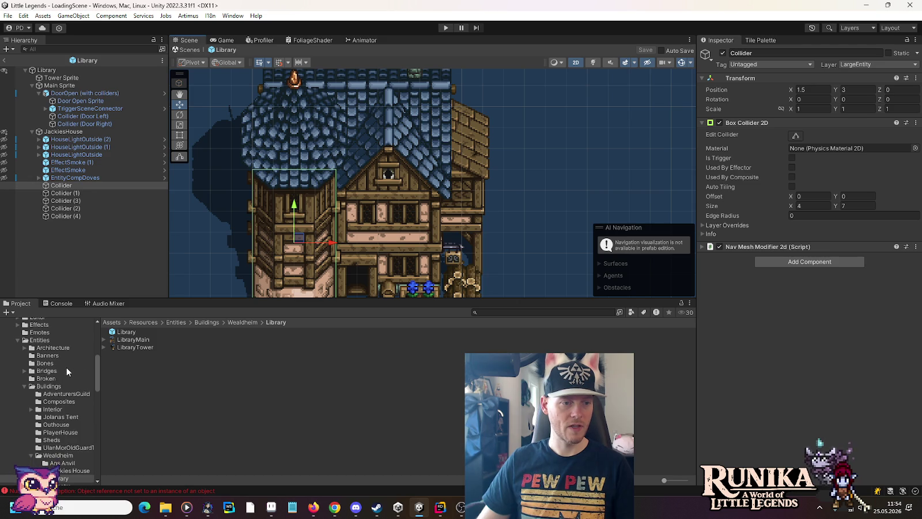
{"action": "left_click", "coordinate": [42, 340]}
{"action": "scroll", "coordinate": [42, 340], "scroll_direction": "down", "scroll_amount": 3}
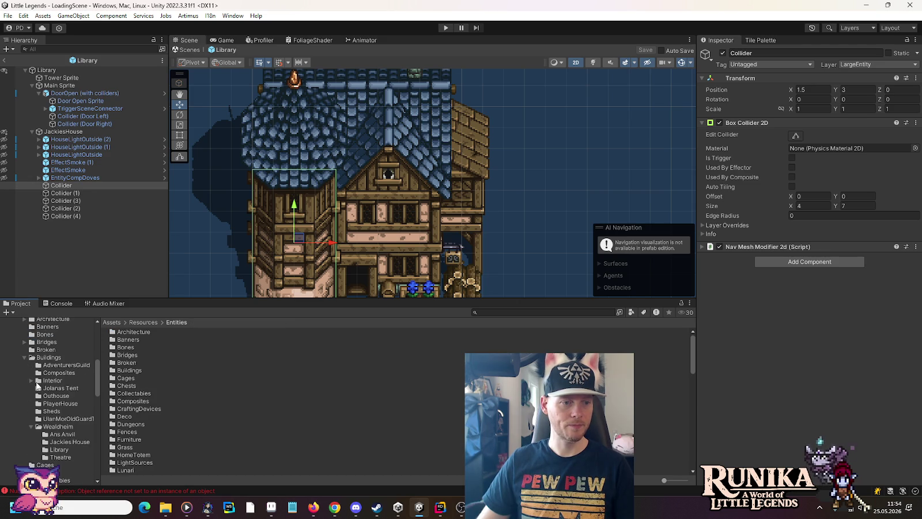
{"action": "left_click", "coordinate": [49, 357]}
{"action": "scroll", "coordinate": [211, 382], "scroll_direction": "down", "scroll_amount": 2}
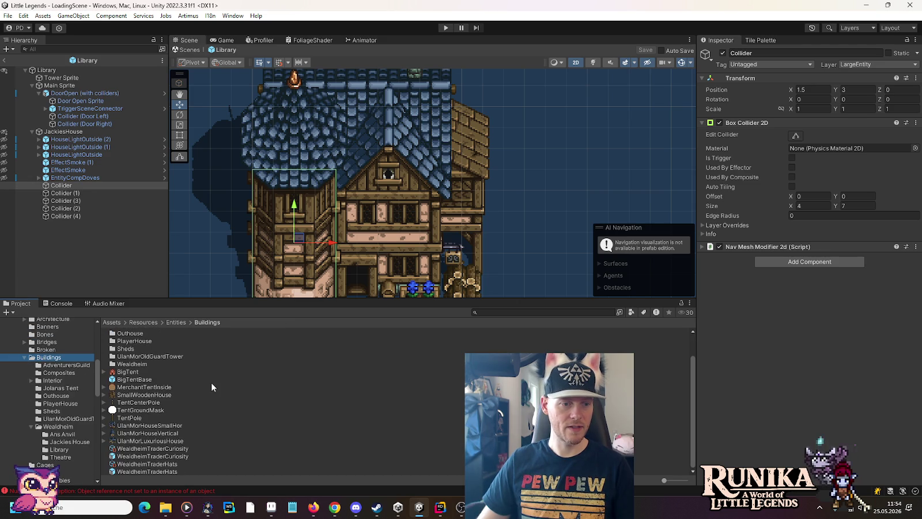
{"action": "left_click", "coordinate": [59, 427]}
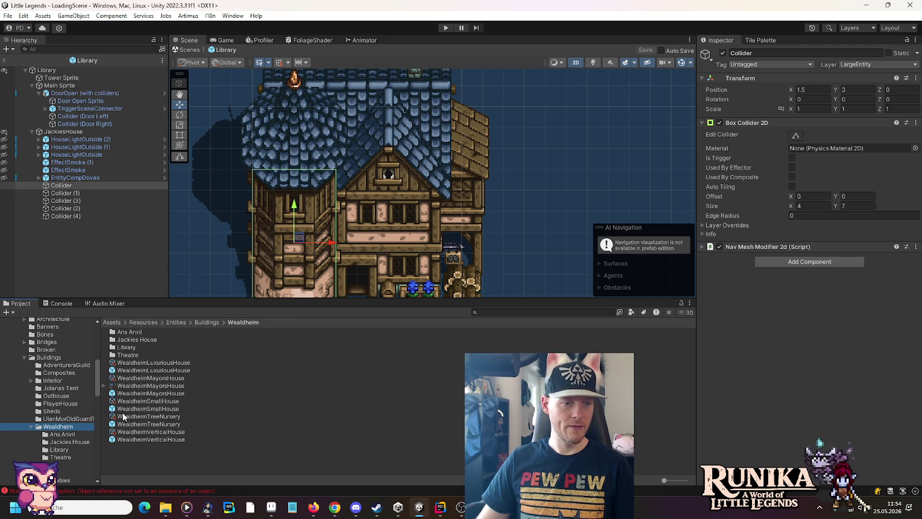
{"action": "double_click", "coordinate": [150, 371]}
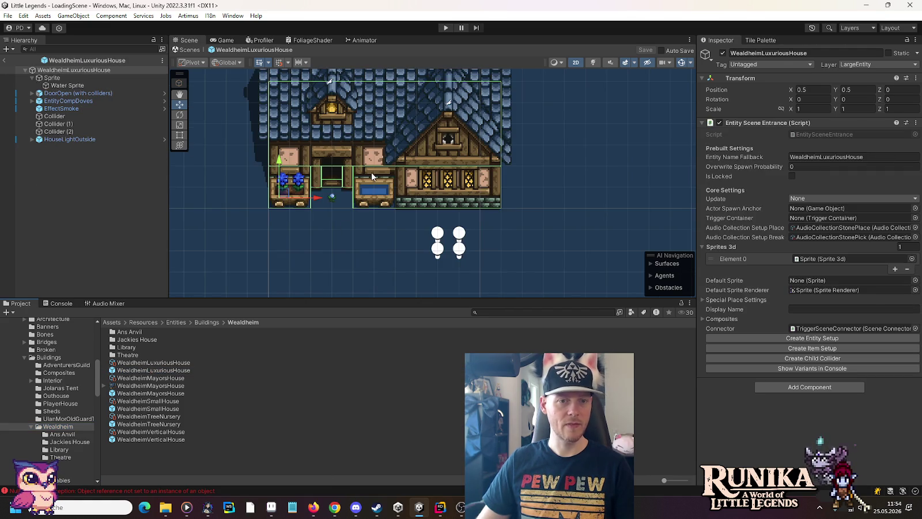
{"action": "key", "text": "f"}
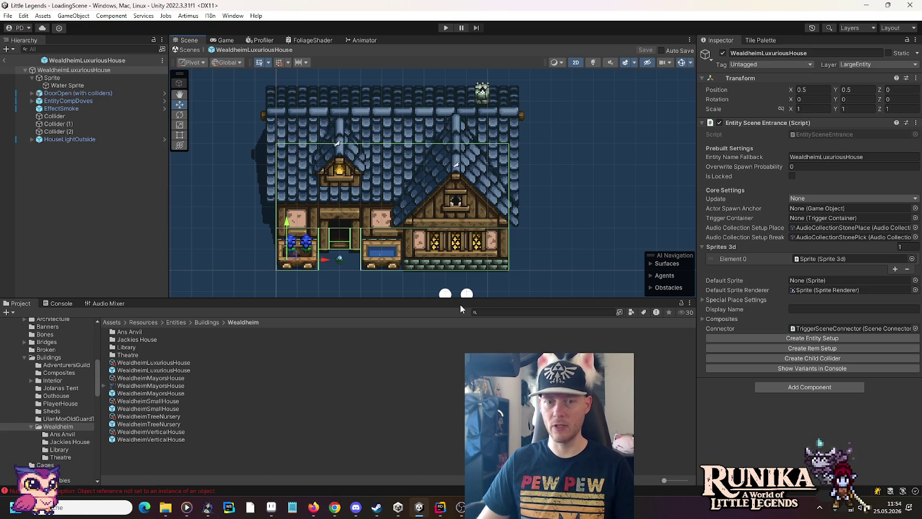
{"action": "left_click", "coordinate": [58, 449]}
{"action": "double_click", "coordinate": [141, 333]}
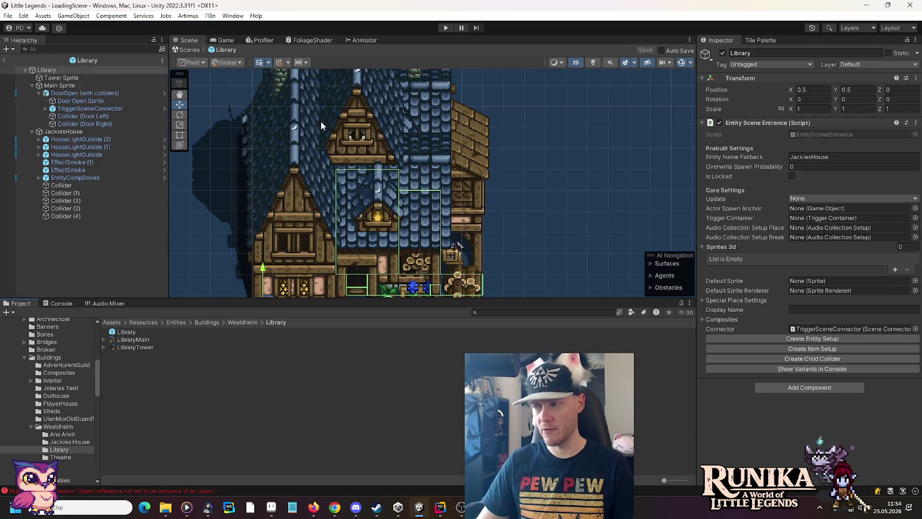
Step: Make the Library building's colliders visible again and select the 4 × 7 tower collider
{"action": "mouse_move", "coordinate": [480, 128]}
{"action": "left_mouse_down"}
{"action": "mouse_move", "coordinate": [500, 218]}
{"action": "mouse_move", "coordinate": [498, 205]}
{"action": "left_mouse_up"}
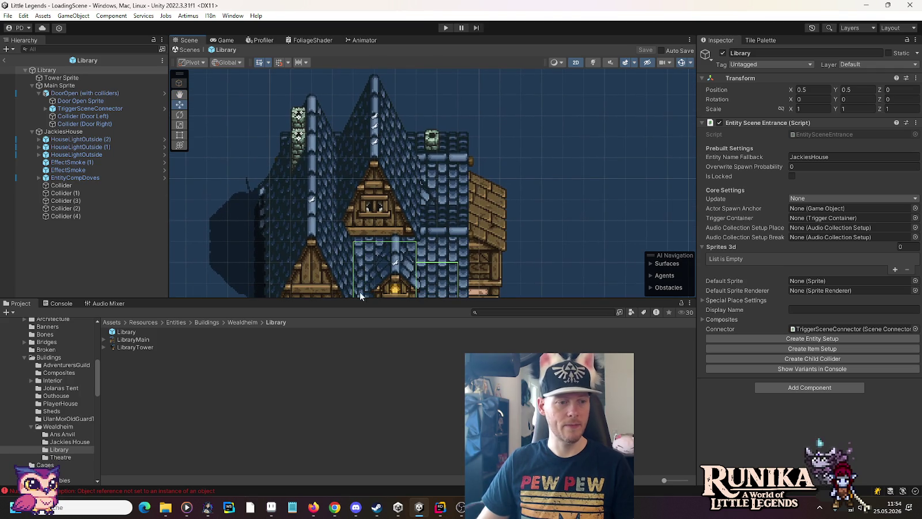
{"action": "left_click", "coordinate": [5, 131]}
{"action": "mouse_move", "coordinate": [352, 250]}
{"action": "left_mouse_down"}
{"action": "mouse_move", "coordinate": [374, 129]}
{"action": "mouse_move", "coordinate": [373, 197]}
{"action": "mouse_move", "coordinate": [433, 231]}
{"action": "left_mouse_up"}
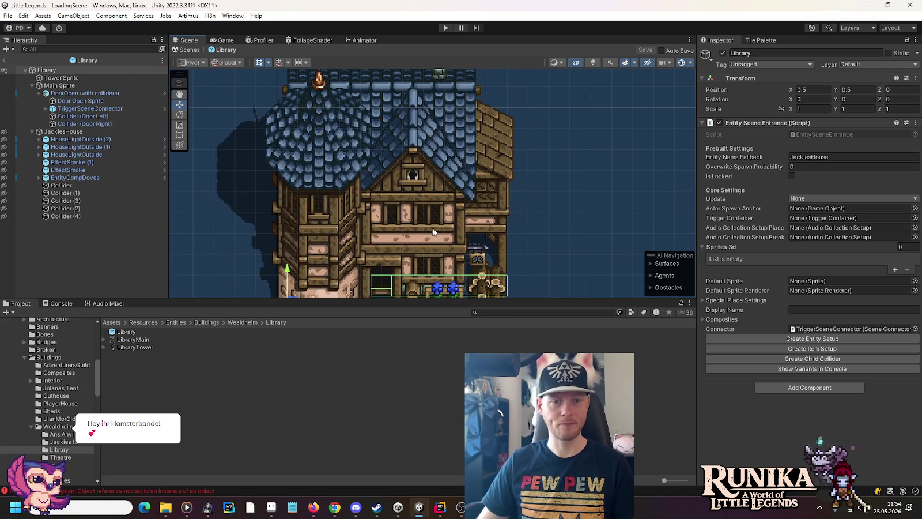
{"action": "left_click", "coordinate": [5, 193]}
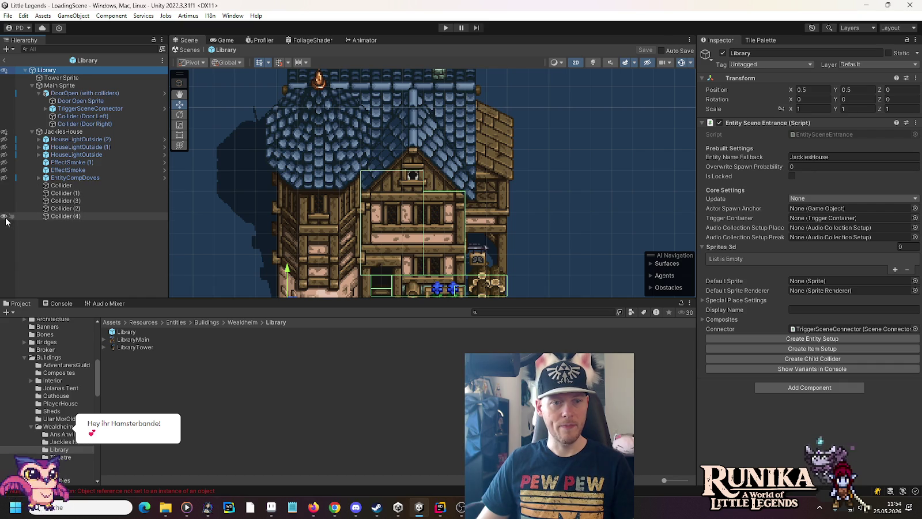
{"action": "mouse_move", "coordinate": [296, 249]}
{"action": "left_mouse_down"}
{"action": "mouse_move", "coordinate": [321, 198]}
{"action": "mouse_move", "coordinate": [316, 210]}
{"action": "left_mouse_up"}
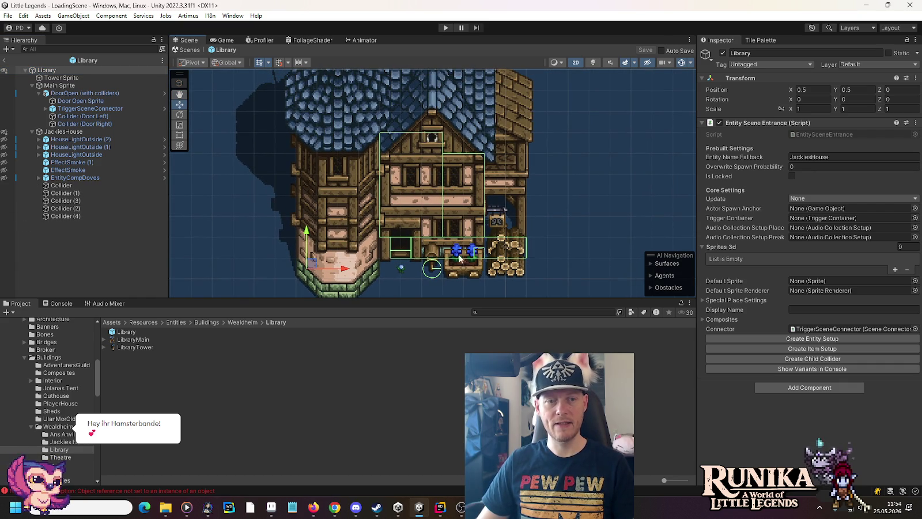
{"action": "left_click", "coordinate": [84, 186]}
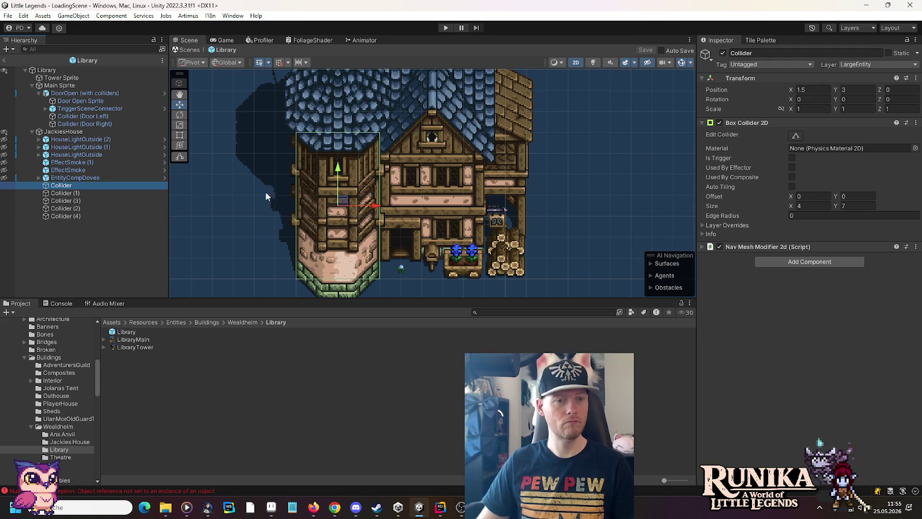
Step: Change the tower collider's height to 6 and nudge it up half a unit
{"action": "scroll", "coordinate": [258, 231], "scroll_direction": "up", "scroll_amount": 5}
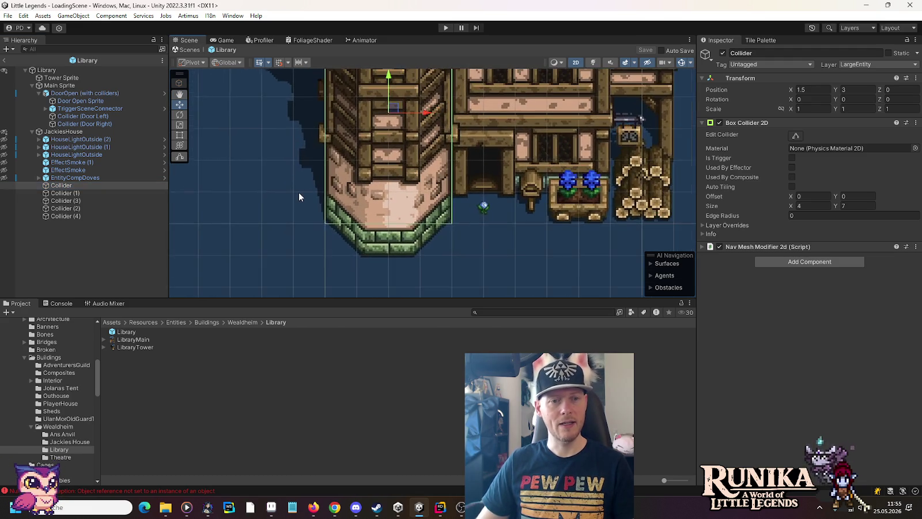
{"action": "scroll", "coordinate": [299, 196], "scroll_direction": "up", "scroll_amount": 3}
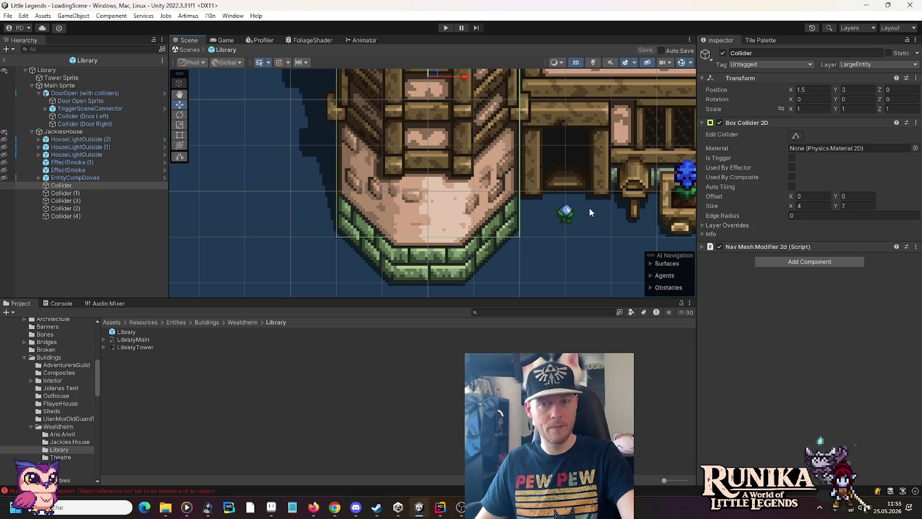
{"action": "left_click", "coordinate": [851, 207]}
{"action": "type", "text": "6"}
{"action": "key", "text": "Return"}
{"action": "key", "text": "f"}
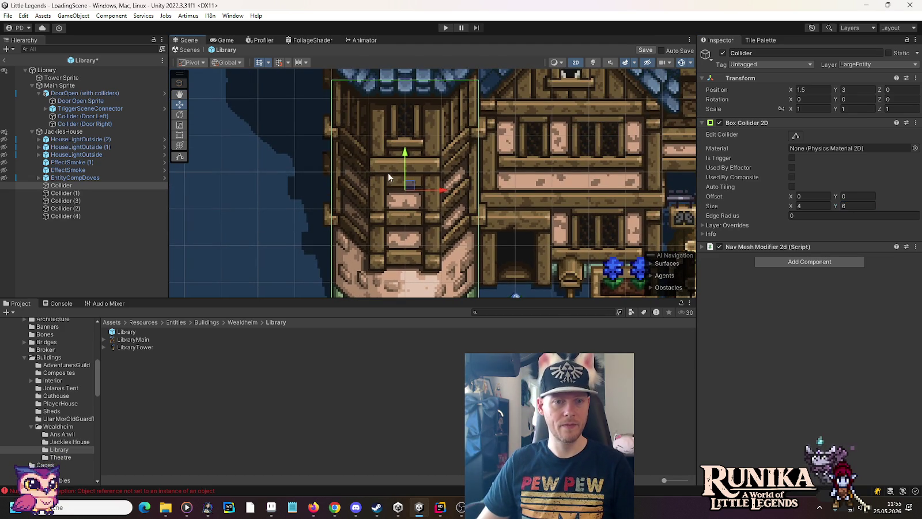
{"action": "left_click_drag", "start_coordinate": [405, 154], "coordinate": [405, 136]}
{"action": "left_click_drag", "start_coordinate": [280, 287], "coordinate": [313, 71]}
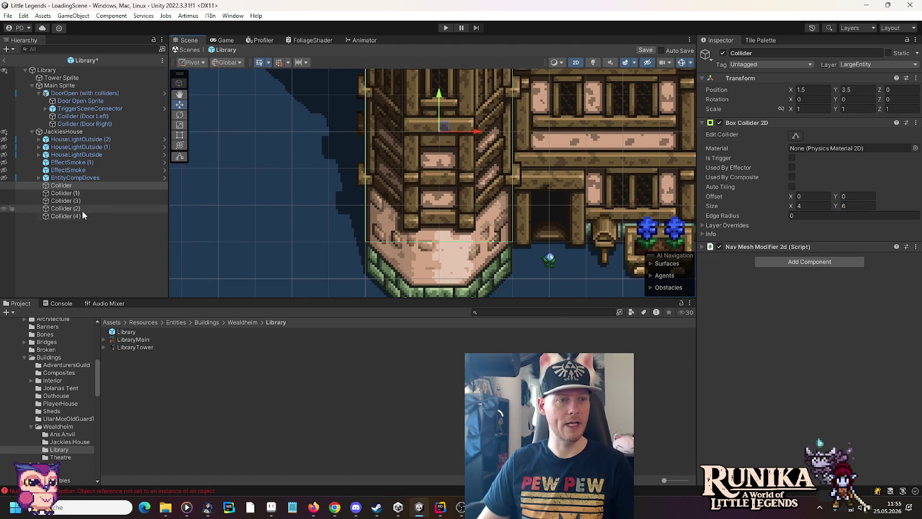
Step: Move the Collider object under Main Sprite in the hierarchy
{"action": "left_click_drag", "start_coordinate": [64, 188], "coordinate": [60, 85]}
{"action": "left_click", "coordinate": [39, 92]}
{"action": "scroll", "coordinate": [382, 183], "scroll_direction": "down", "scroll_amount": 3}
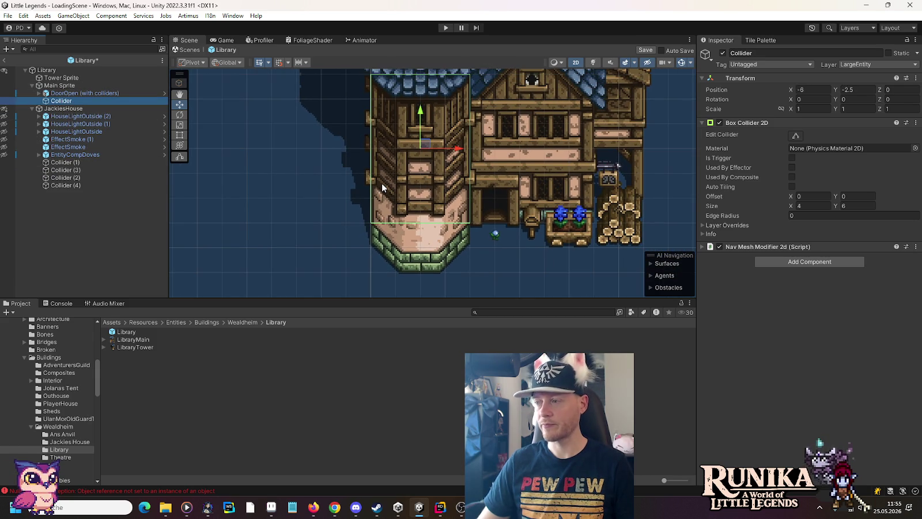
{"action": "left_click_drag", "start_coordinate": [427, 177], "coordinate": [395, 187]}
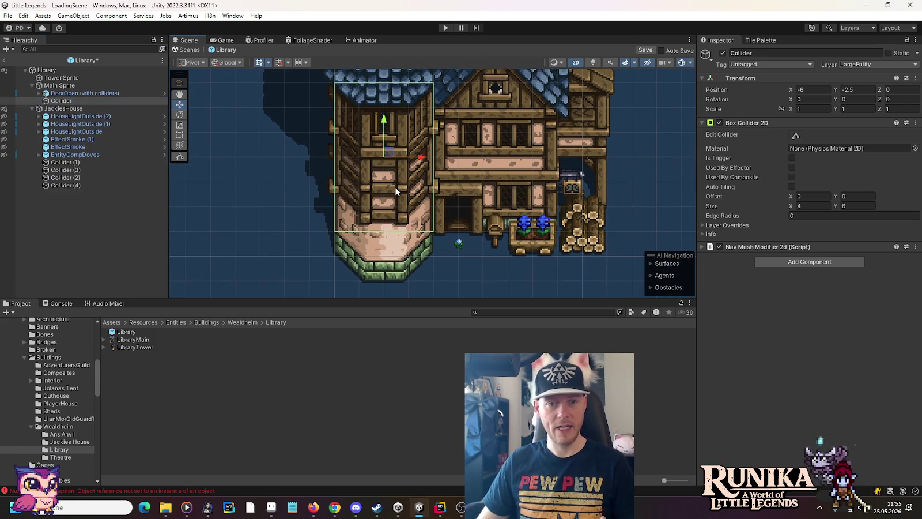
Step: Resize the collider to 9 × 5 and place it at -3.5, -2 across tower and hall
{"action": "left_click", "coordinate": [859, 205]}
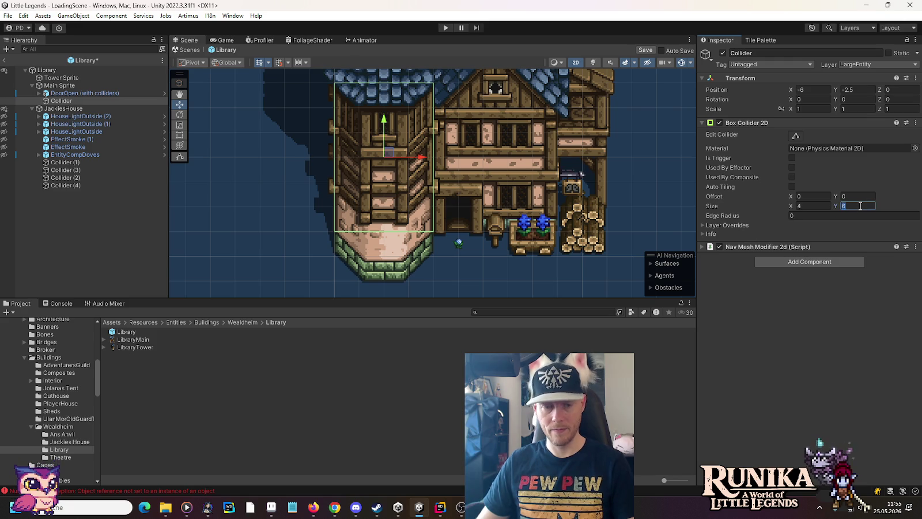
{"action": "type", "text": "5"}
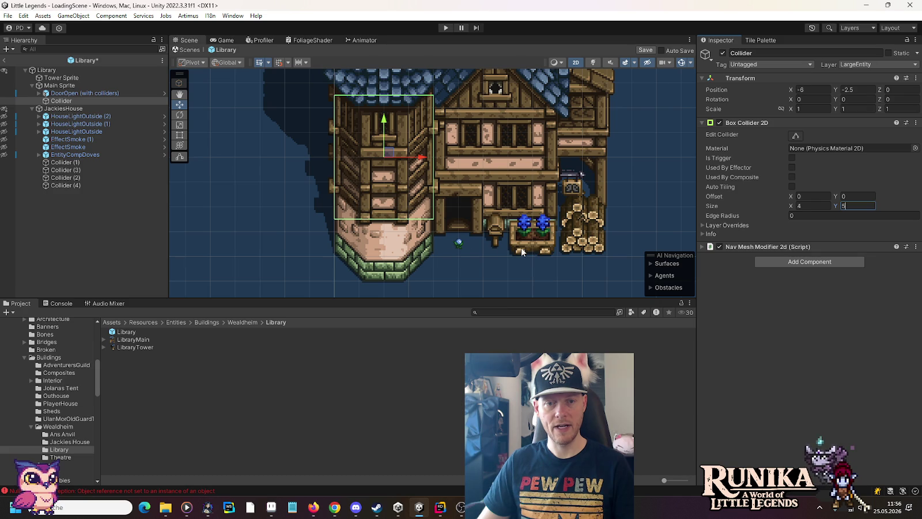
{"action": "left_click", "coordinate": [813, 206]}
{"action": "type", "text": "6"}
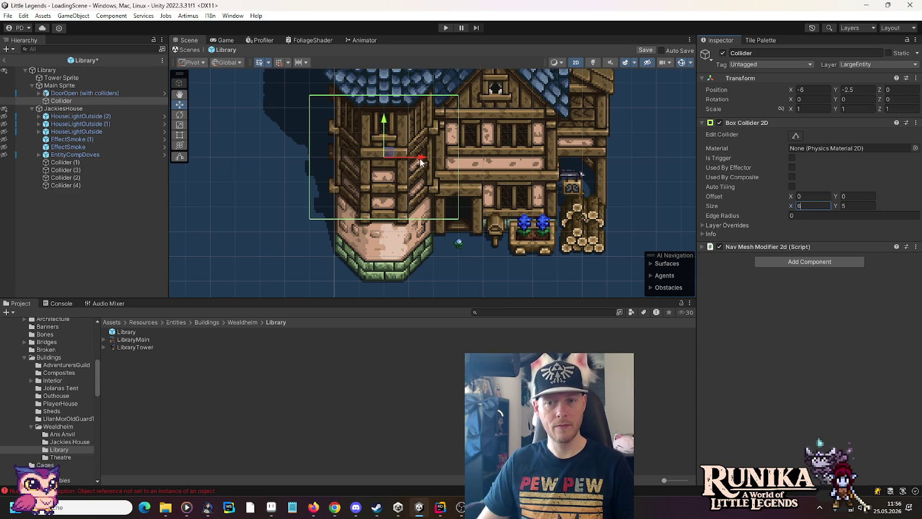
{"action": "key", "text": "ctrl+z"}
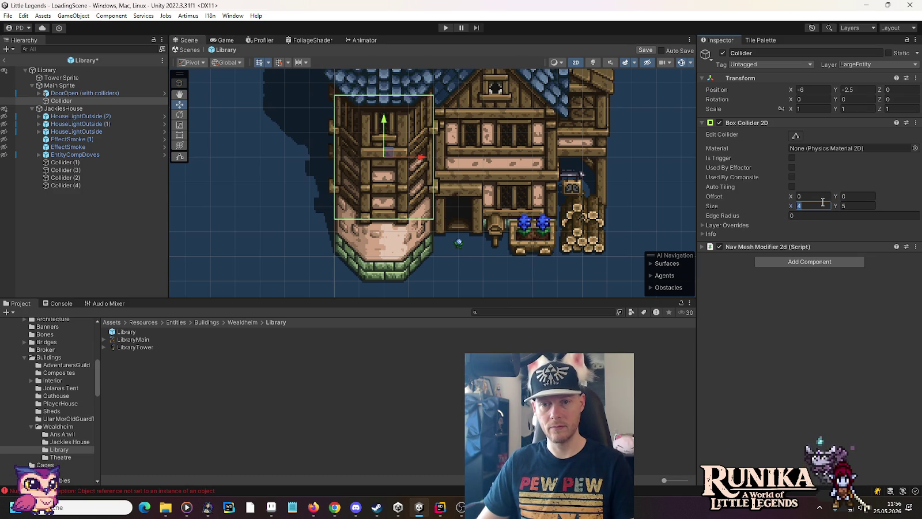
{"action": "type", "text": "9"}
{"action": "left_click_drag", "start_coordinate": [422, 157], "coordinate": [482, 159]}
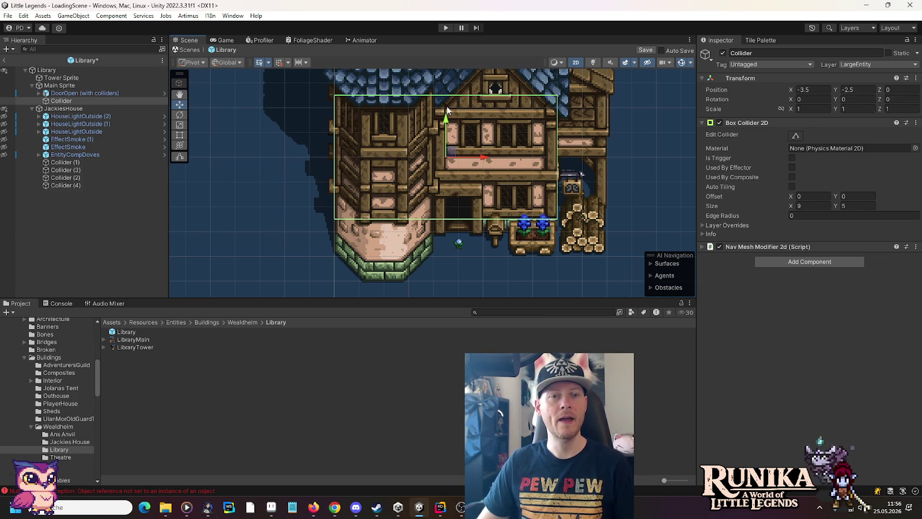
{"action": "left_click_drag", "start_coordinate": [446, 127], "coordinate": [444, 114]}
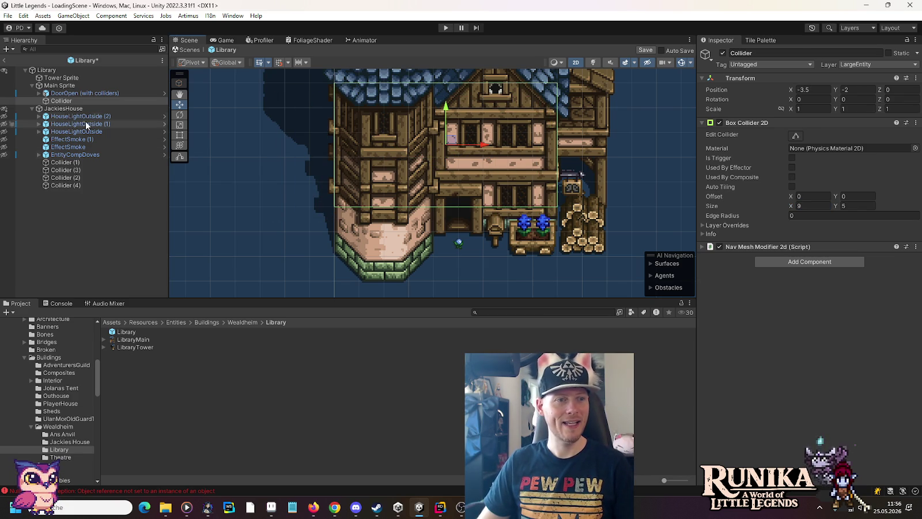
Step: Set the Collider (Door Left) width to 4.5 and shift it left to X -2.75
{"action": "left_click", "coordinate": [81, 93]}
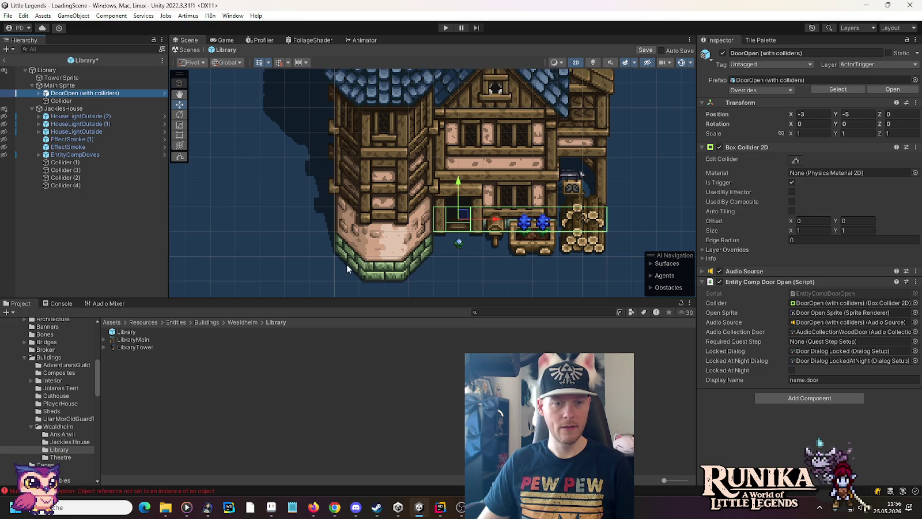
{"action": "left_click", "coordinate": [38, 93]}
{"action": "left_click", "coordinate": [58, 116]}
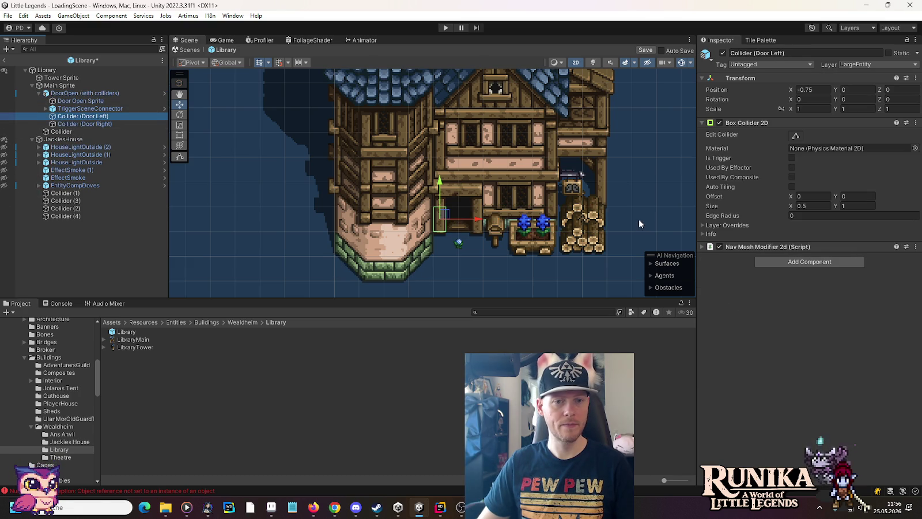
{"action": "left_click", "coordinate": [819, 204]}
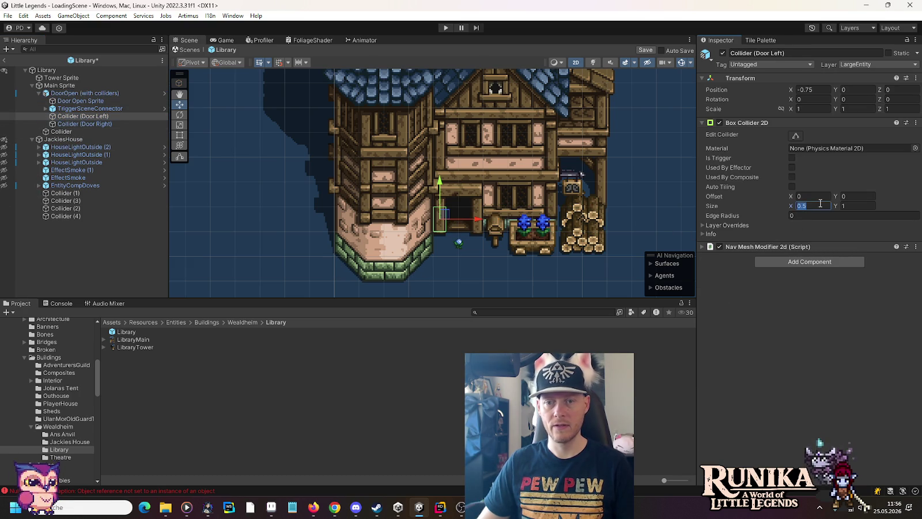
{"action": "key", "text": "Delete"}
{"action": "type", "text": "4"}
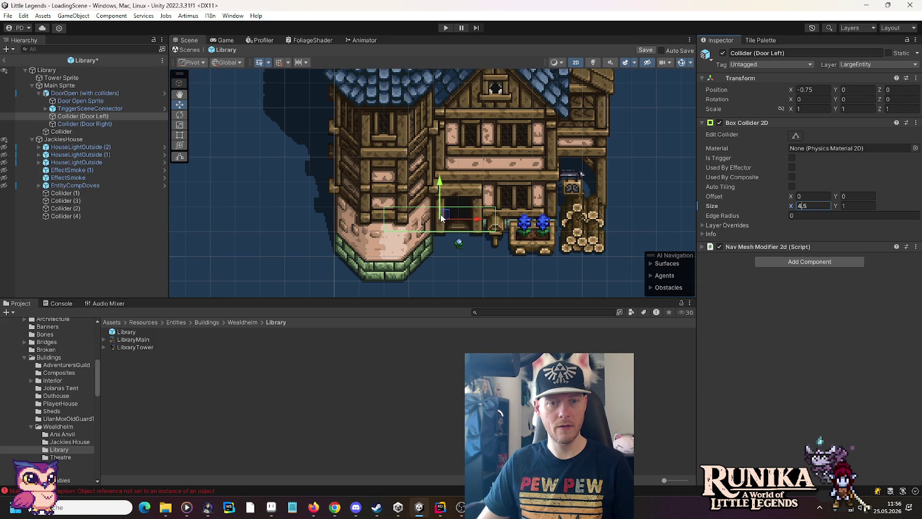
{"action": "left_click_drag", "start_coordinate": [476, 216], "coordinate": [426, 218]}
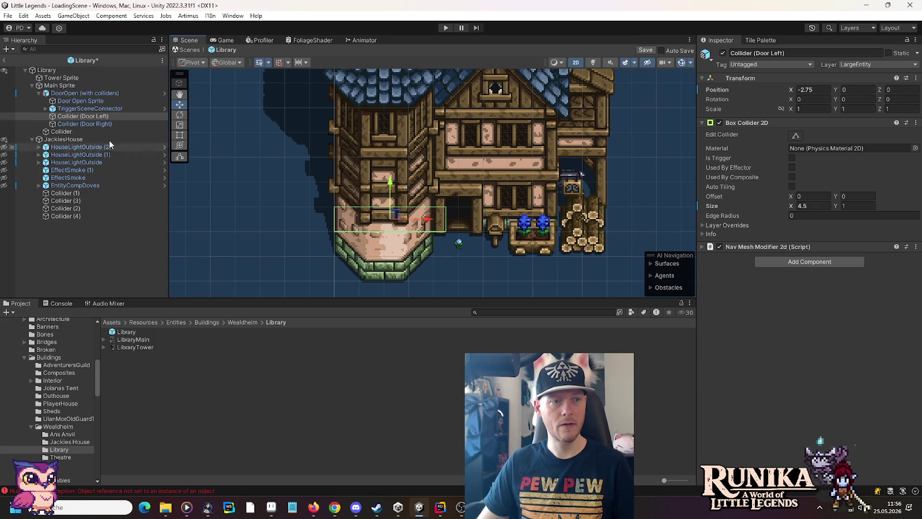
{"action": "left_click", "coordinate": [56, 85]}
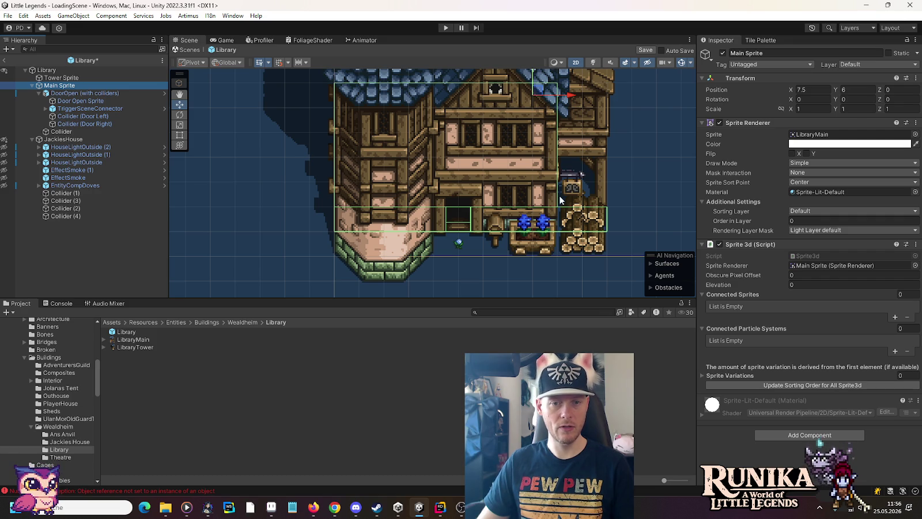
Step: Set Collider (1)'s Box Collider 2D size to 4 × 1
{"action": "left_click", "coordinate": [87, 196]}
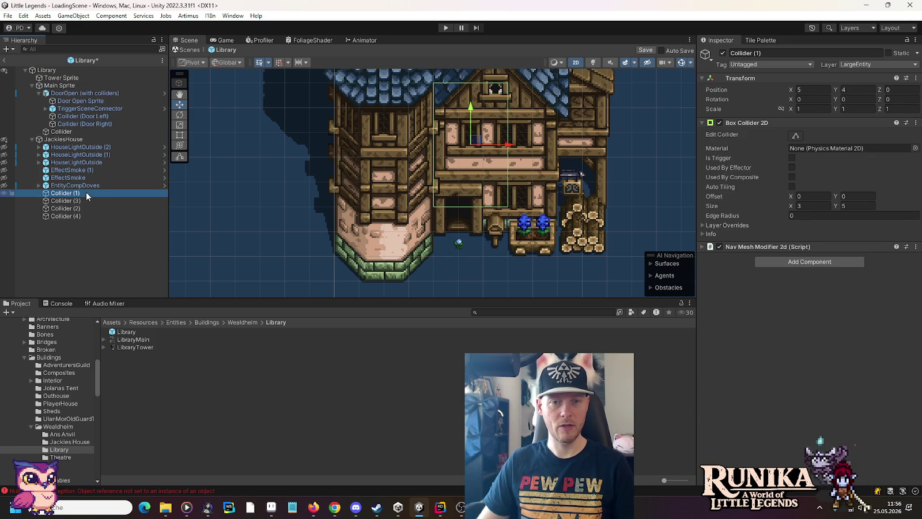
{"action": "left_click", "coordinate": [810, 206]}
{"action": "type", "text": "4"}
{"action": "key", "text": "Tab"}
{"action": "type", "text": "1"}
Step: Place Collider (1) along the front by the crates, then nest it and Collider (3) under Main Sprite
{"action": "left_click_drag", "start_coordinate": [476, 144], "coordinate": [562, 243]}
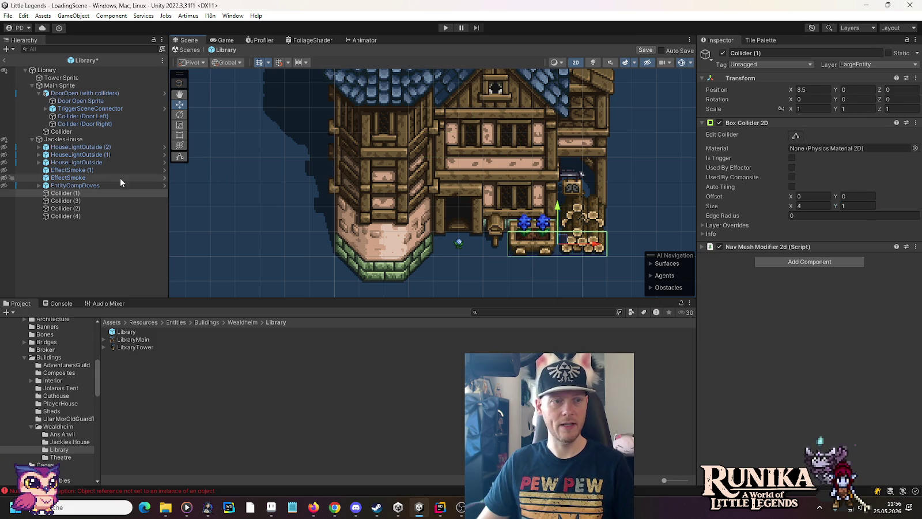
{"action": "left_click_drag", "start_coordinate": [70, 195], "coordinate": [75, 136]}
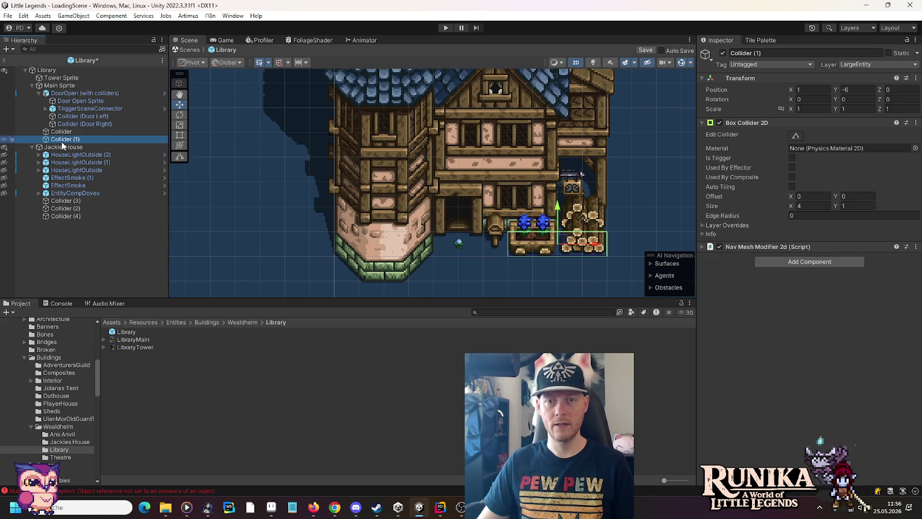
{"action": "left_click_drag", "start_coordinate": [63, 200], "coordinate": [71, 147]}
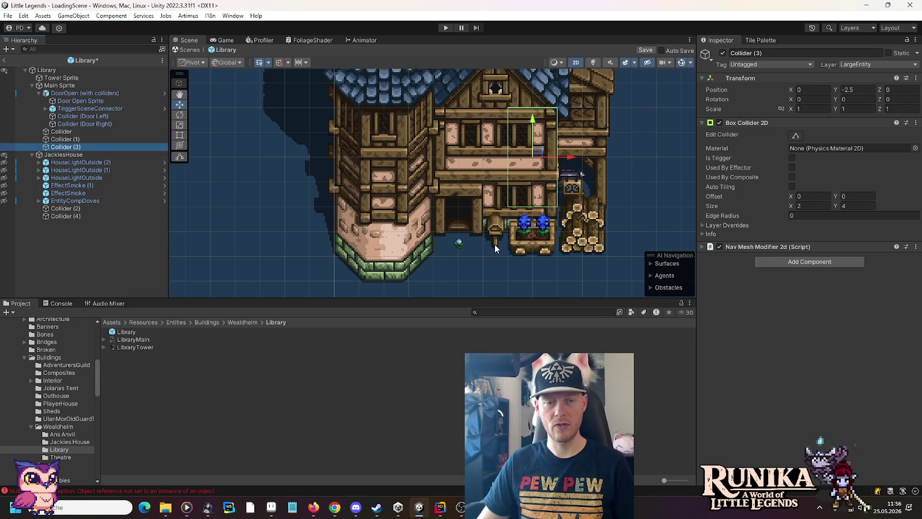
Step: Swap Collider (3)'s Box Collider 2D for a Circle Collider 2D
{"action": "left_click", "coordinate": [809, 261]}
{"action": "right_click", "coordinate": [887, 124]}
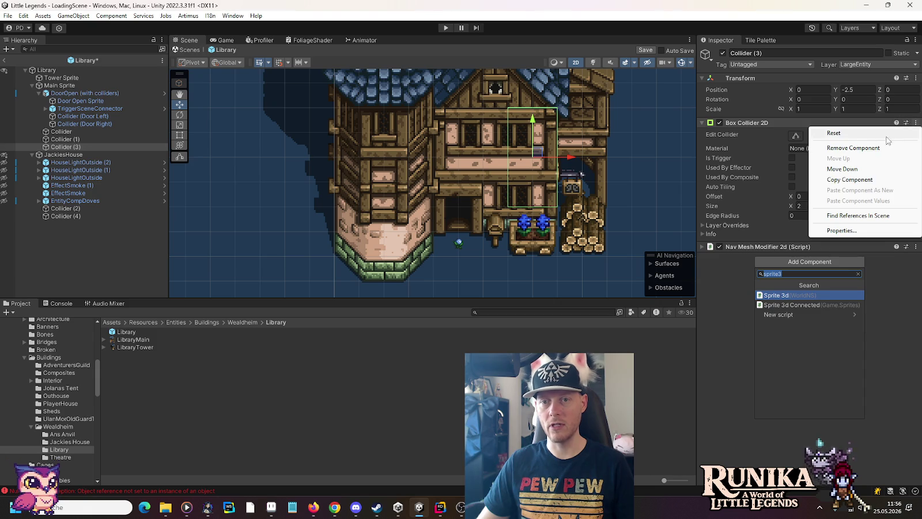
{"action": "left_click", "coordinate": [853, 147]}
{"action": "left_click", "coordinate": [802, 138]}
{"action": "type", "text": "circle"}
{"action": "left_click", "coordinate": [784, 168]}
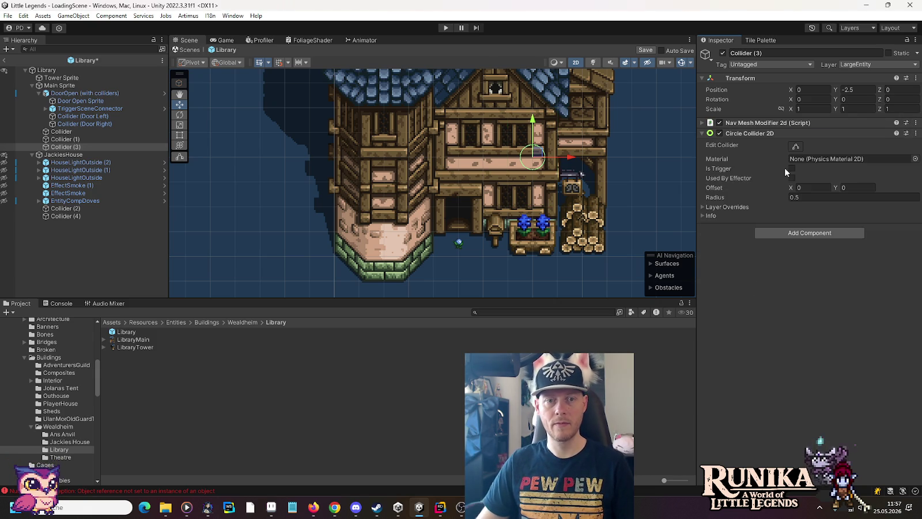
Step: Move the circle collider to the post beside the door and check coverage from Main Sprite
{"action": "left_click_drag", "start_coordinate": [533, 157], "coordinate": [495, 242]}
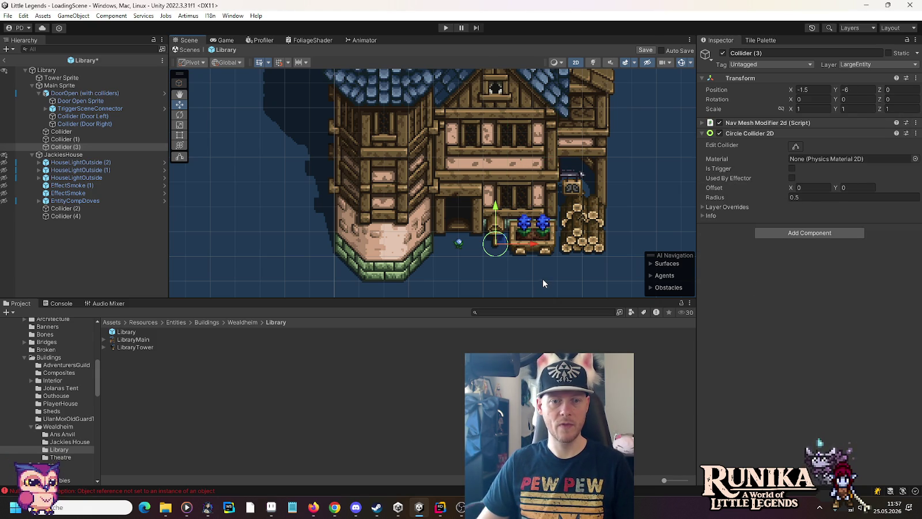
{"action": "left_click", "coordinate": [58, 85]}
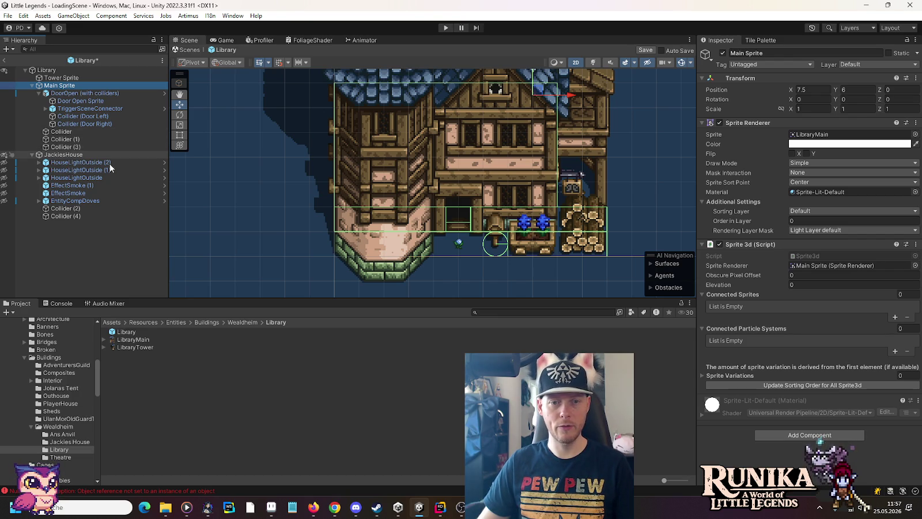
{"action": "left_click", "coordinate": [104, 149]}
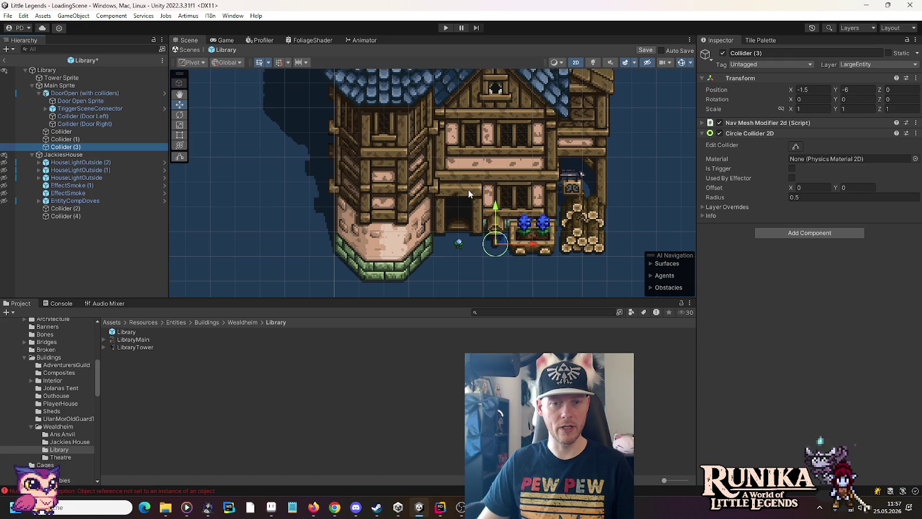
Step: Rename the circle collider object Collider (3) to Collider (2)
{"action": "left_click", "coordinate": [87, 140]}
{"action": "left_click", "coordinate": [74, 148]}
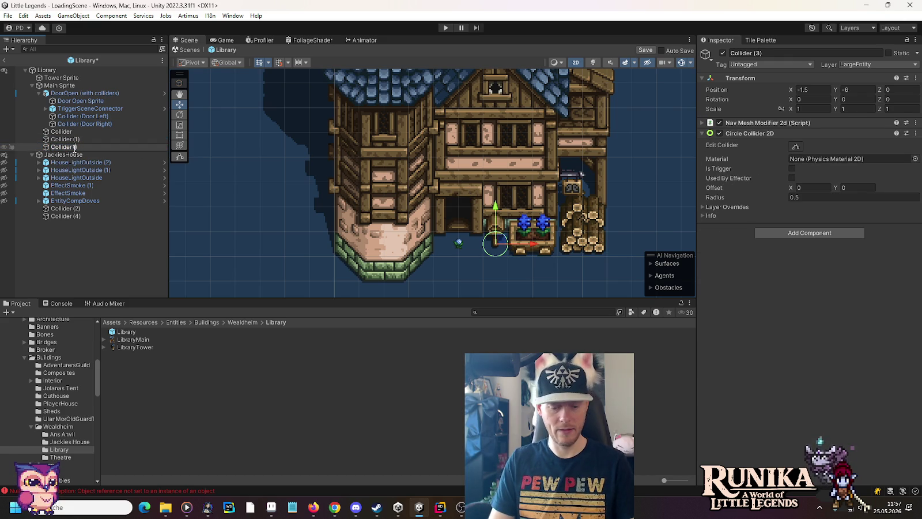
{"action": "type", "text": "(2)"}
{"action": "left_click", "coordinate": [69, 147]}
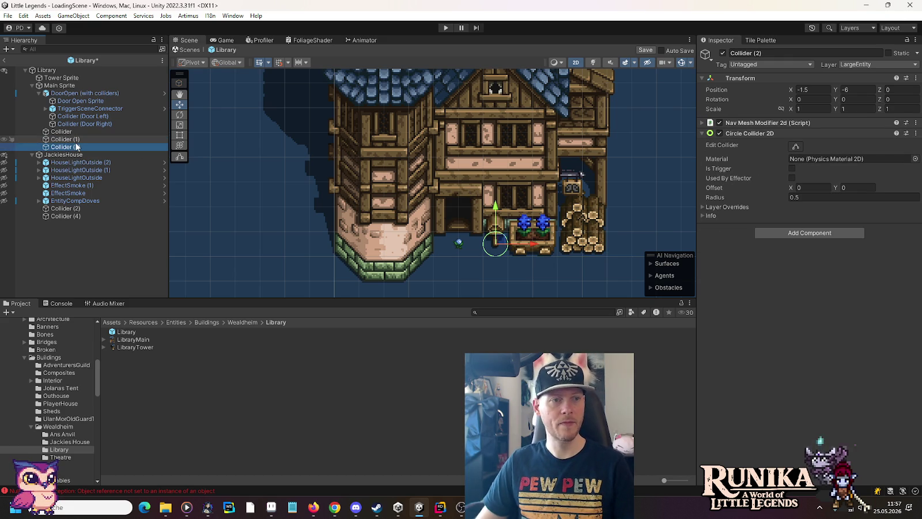
Step: Widen Collider (1) to 4.5, shift it slightly left, and review colliders on Main Sprite
{"action": "left_click", "coordinate": [66, 139]}
{"action": "left_click", "coordinate": [808, 206]}
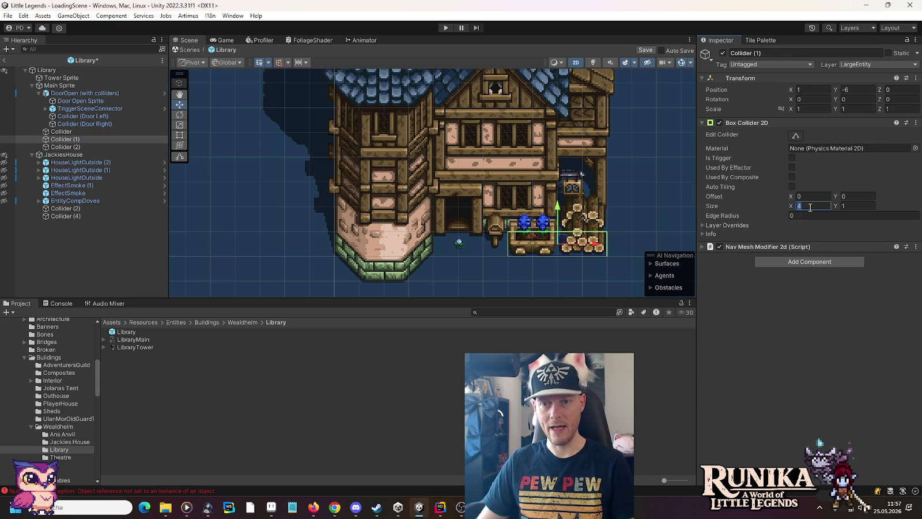
{"action": "type", "text": ".5"}
{"action": "left_click_drag", "start_coordinate": [595, 245], "coordinate": [589, 245]}
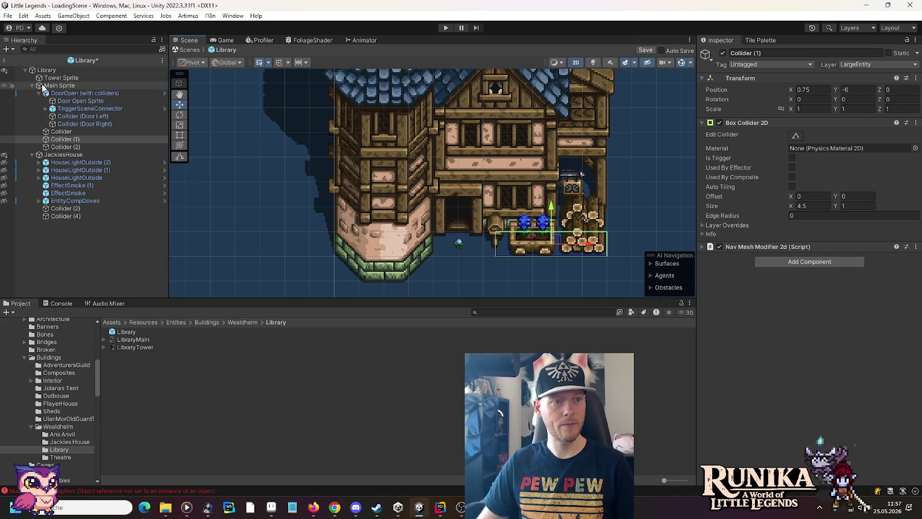
{"action": "left_click", "coordinate": [60, 85]}
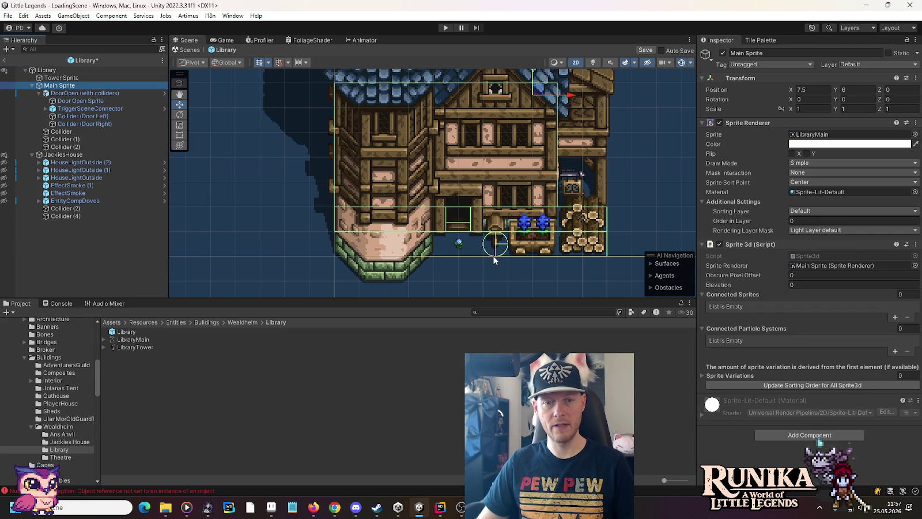
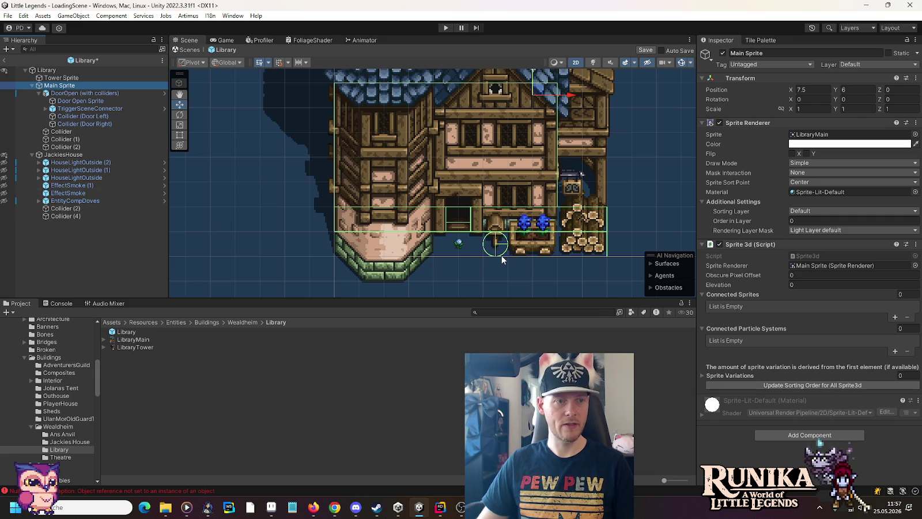
Step: Delete the stray Collider (2) and Collider (4) under JackiesHouse, then save the Library prefab
{"action": "left_click", "coordinate": [64, 208]}
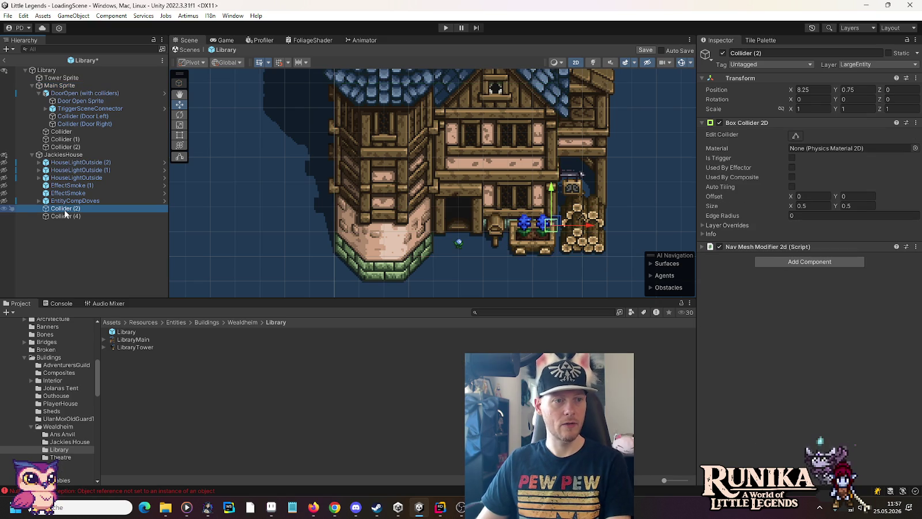
{"action": "key", "text": "ctrl+z"}
{"action": "key", "text": "ctrl+z"}
{"action": "key", "text": "ctrl+z"}
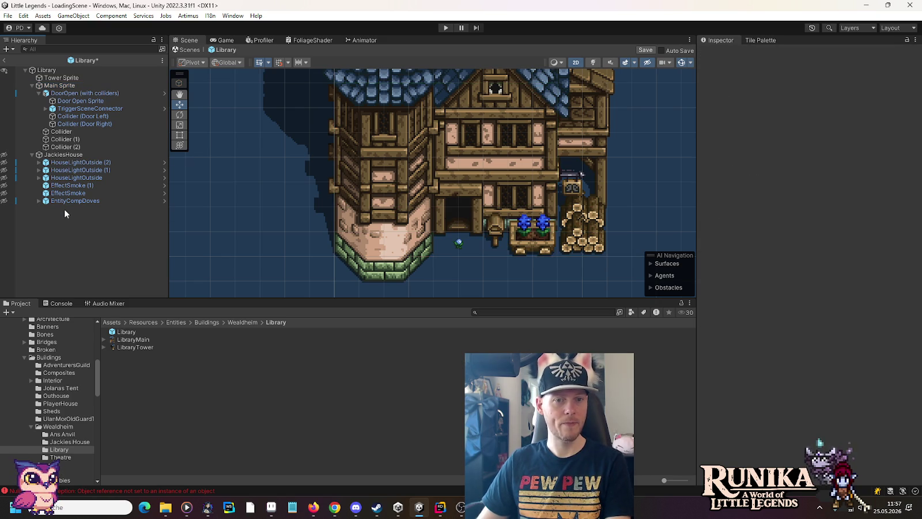
{"action": "key", "text": "ctrl+s"}
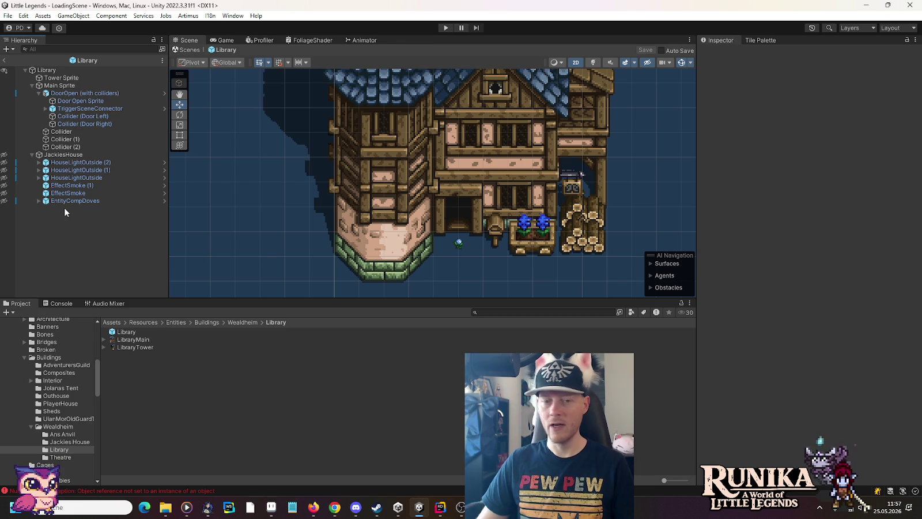
{"action": "scroll", "coordinate": [43, 362], "scroll_direction": "up", "scroll_amount": 3}
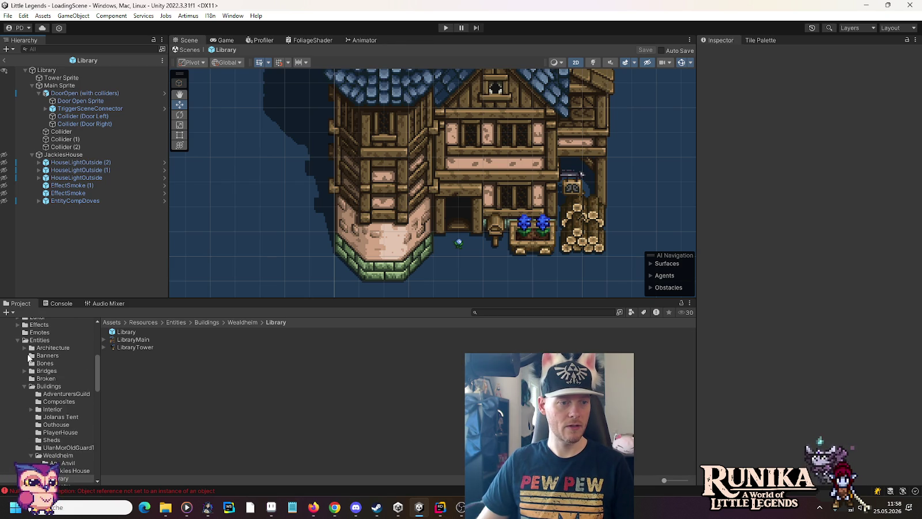
Step: Open the ManorHouse prefab from the Architecture > ManorHouse folder for editing
{"action": "scroll", "coordinate": [30, 363], "scroll_direction": "up", "scroll_amount": 3}
{"action": "left_click", "coordinate": [33, 377]}
{"action": "left_click", "coordinate": [24, 377]}
{"action": "left_click", "coordinate": [46, 407]}
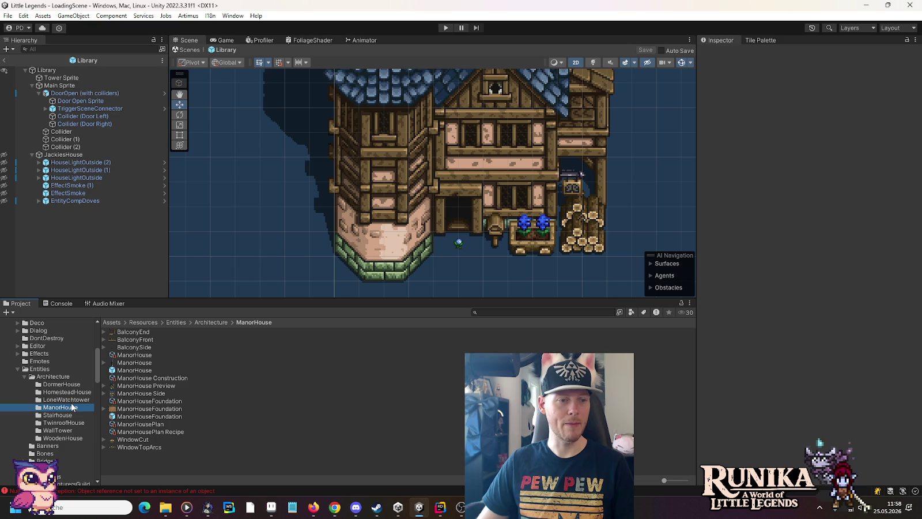
{"action": "left_click", "coordinate": [125, 372]}
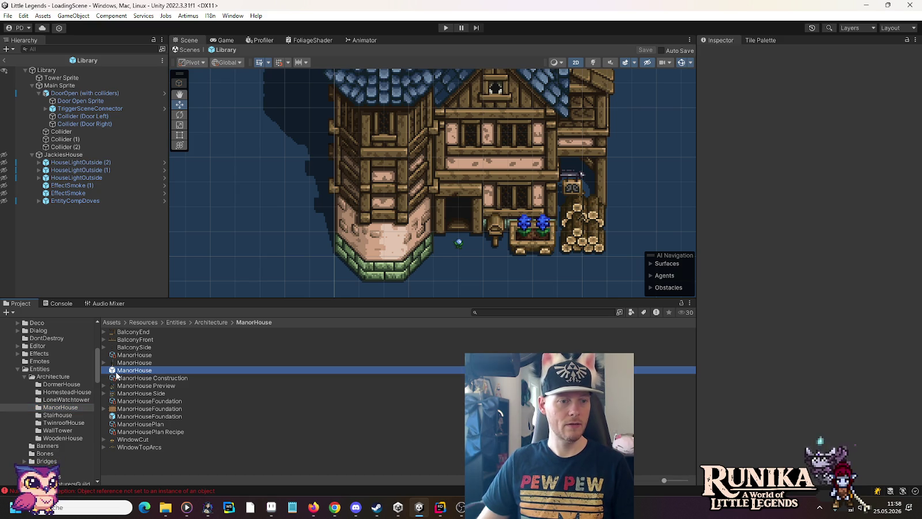
{"action": "double_click", "coordinate": [116, 372]}
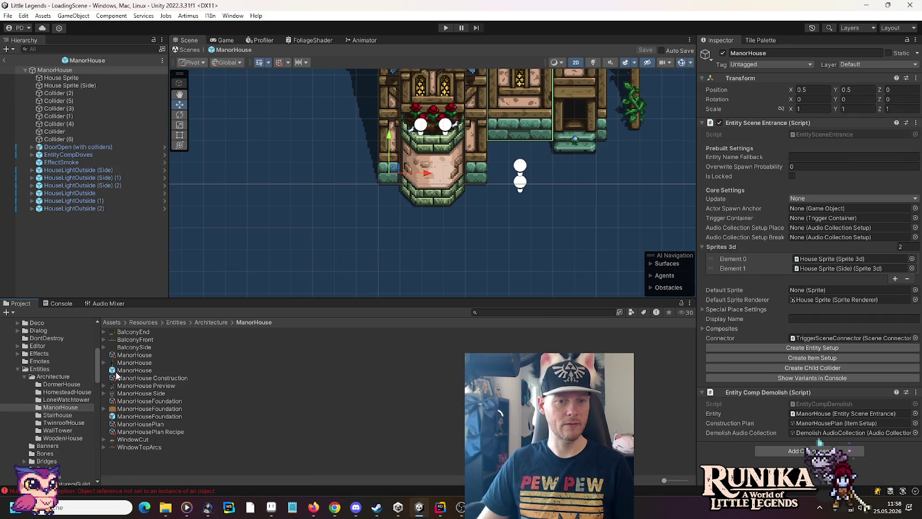
{"action": "mouse_move", "coordinate": [299, 195]}
{"action": "left_mouse_down"}
{"action": "mouse_move", "coordinate": [277, 263]}
{"action": "mouse_move", "coordinate": [287, 268]}
{"action": "left_mouse_up"}
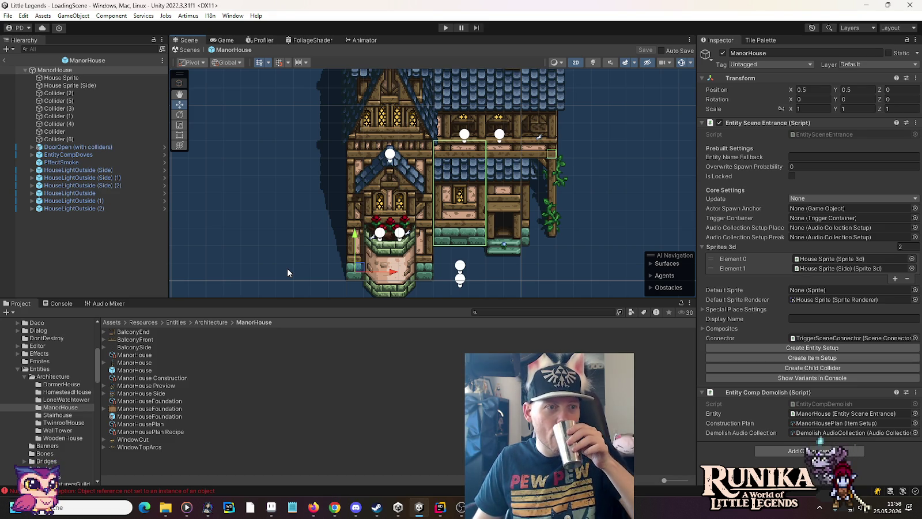
Step: Select ManorHouse's Collider (2) and Collider (6) to copy, then reopen the Wealdheim Library prefab
{"action": "left_click", "coordinate": [96, 92]}
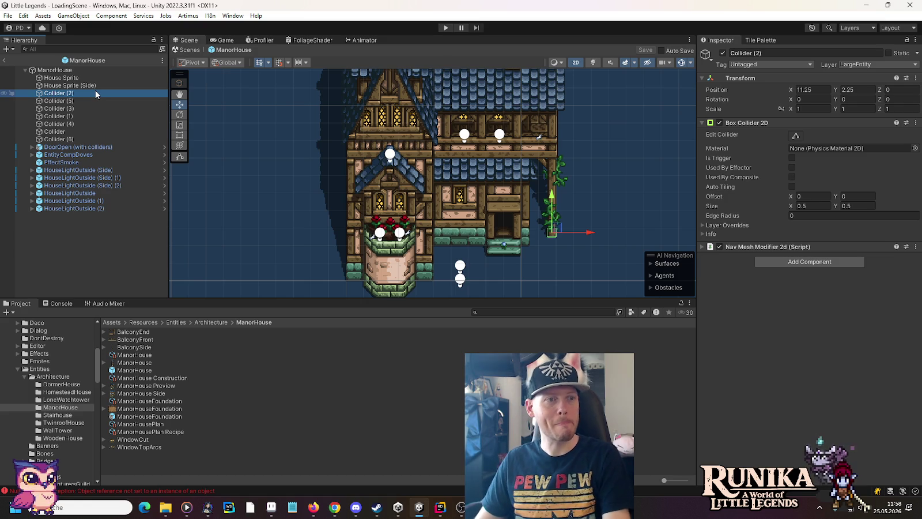
{"action": "key", "text": "Down"}
{"action": "key", "text": "Down"}
{"action": "key", "text": "Down"}
{"action": "key", "text": "Down"}
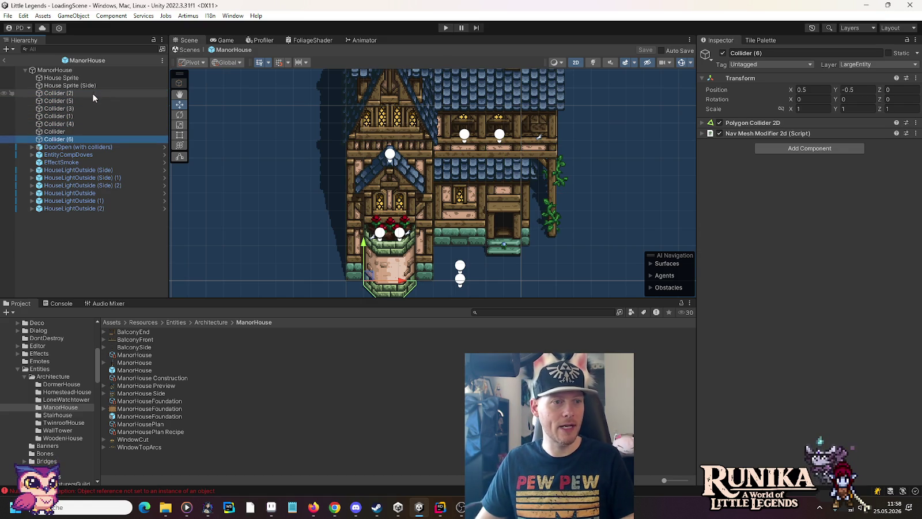
{"action": "left_click", "coordinate": [76, 94], "text": "ctrl"}
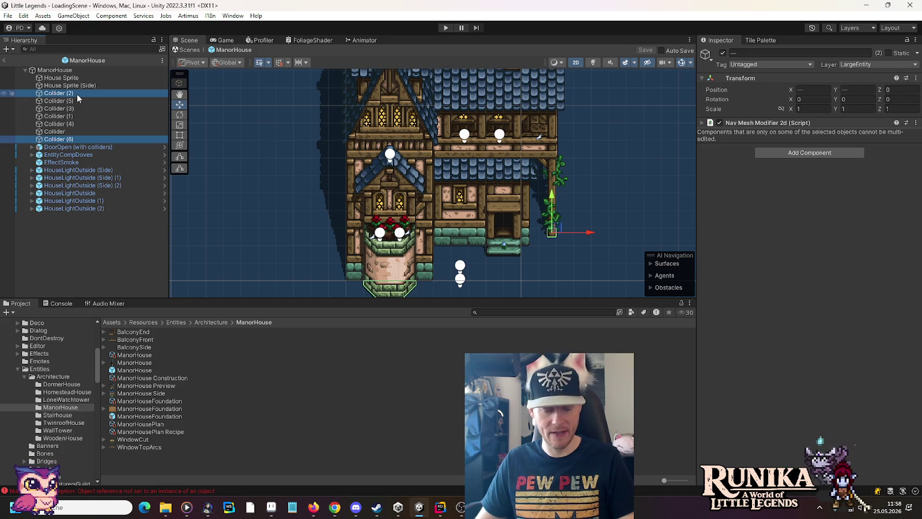
{"action": "scroll", "coordinate": [24, 414], "scroll_direction": "down", "scroll_amount": 5}
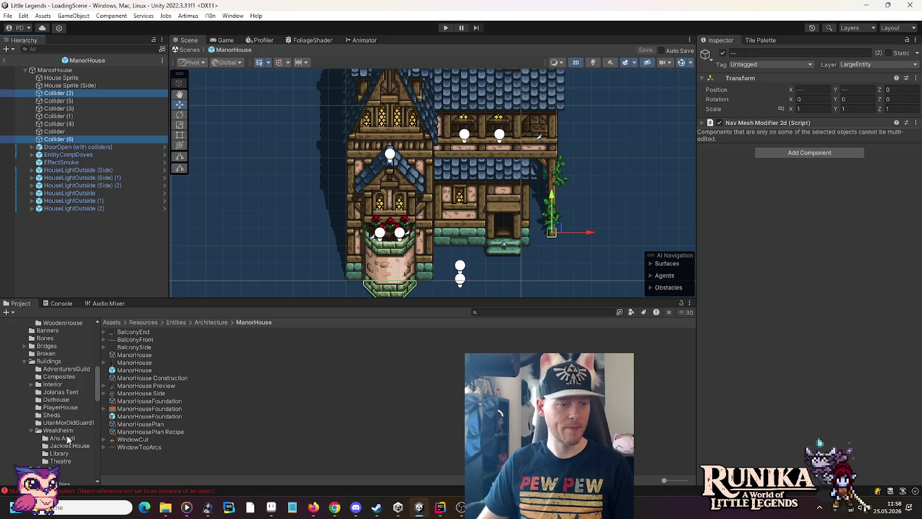
{"action": "left_click", "coordinate": [60, 459]}
{"action": "left_click", "coordinate": [59, 454]}
{"action": "double_click", "coordinate": [126, 332]}
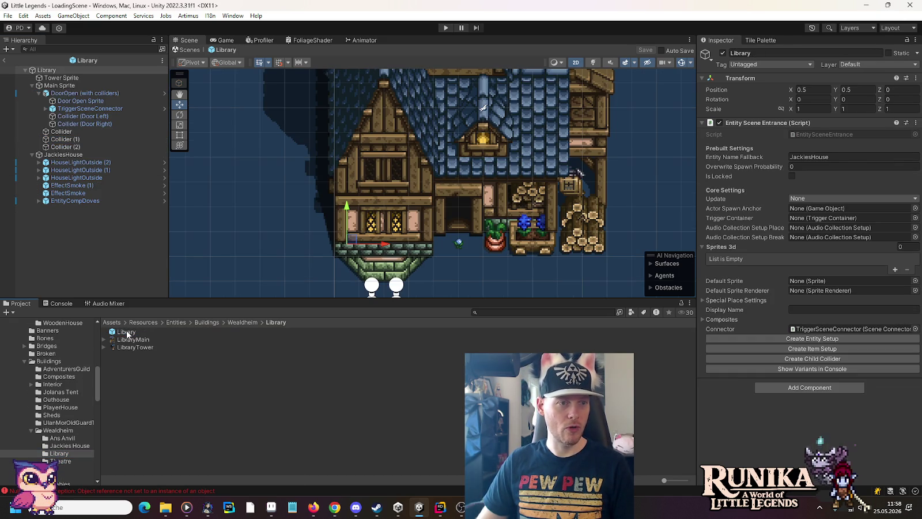
Step: Paste the colliders as children of Main Sprite, hide JackiesHouse, and move Collider (3) onto the building's right side
{"action": "right_click", "coordinate": [58, 86]}
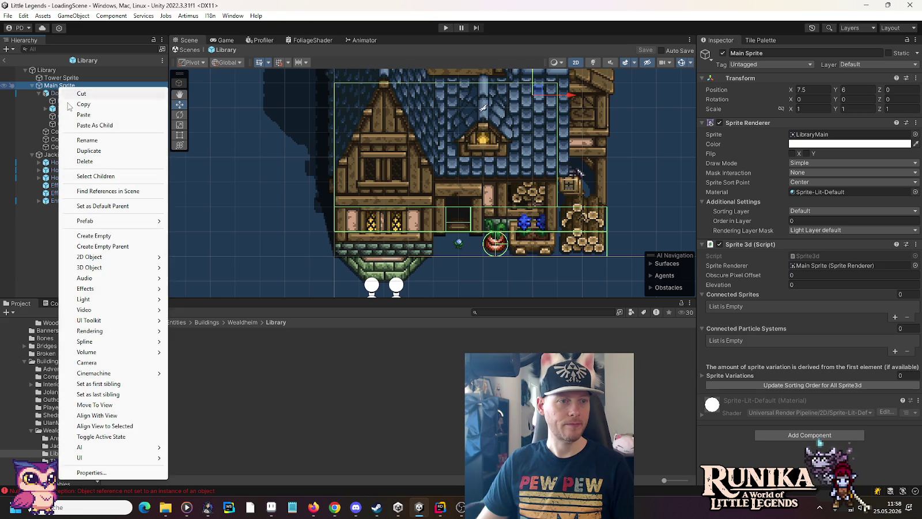
{"action": "left_click", "coordinate": [82, 126]}
{"action": "left_click", "coordinate": [73, 155]}
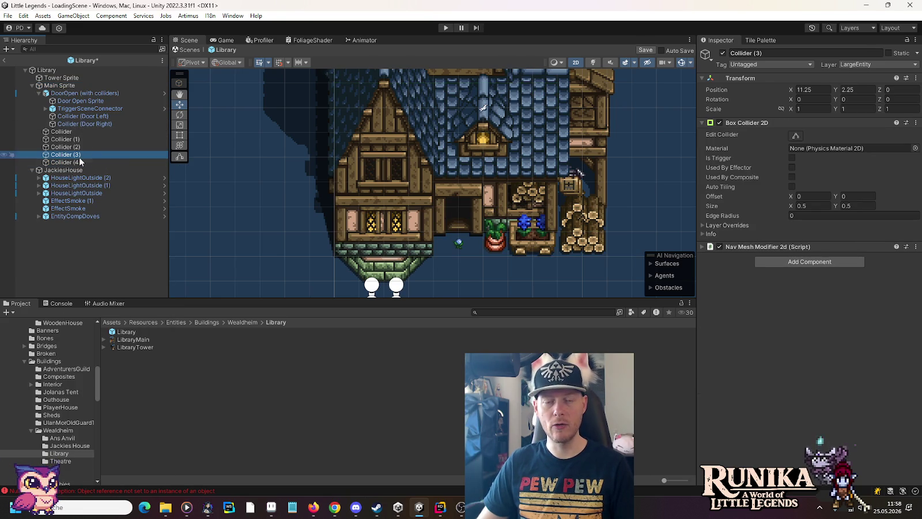
{"action": "left_click_drag", "start_coordinate": [557, 151], "coordinate": [515, 229]}
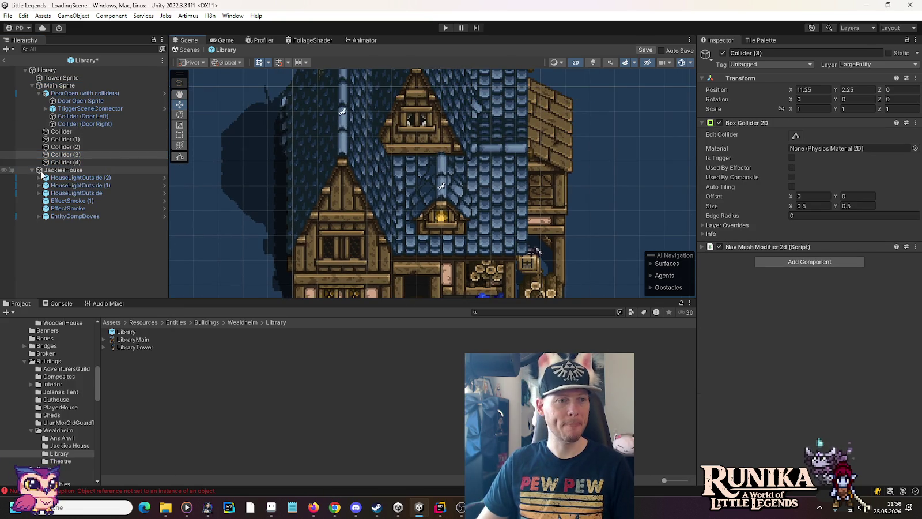
{"action": "left_click", "coordinate": [5, 170]}
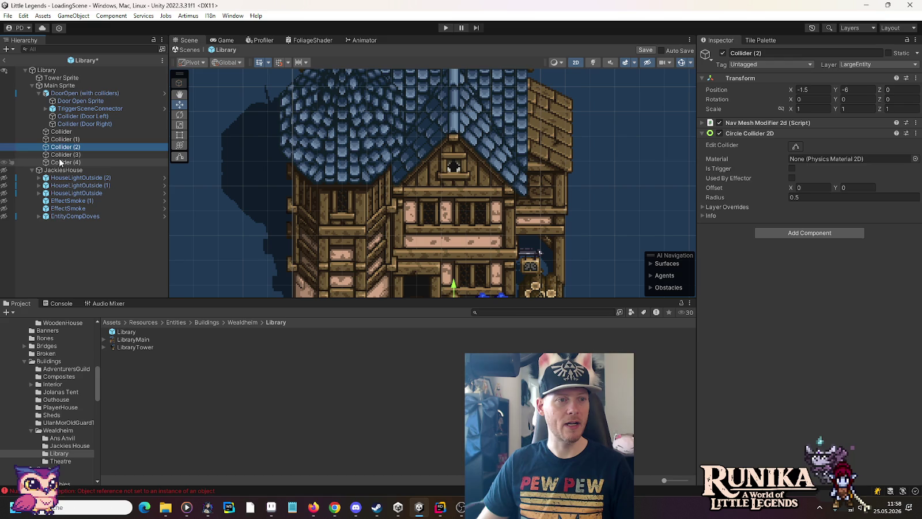
{"action": "scroll", "coordinate": [348, 208], "scroll_direction": "down", "scroll_amount": 5}
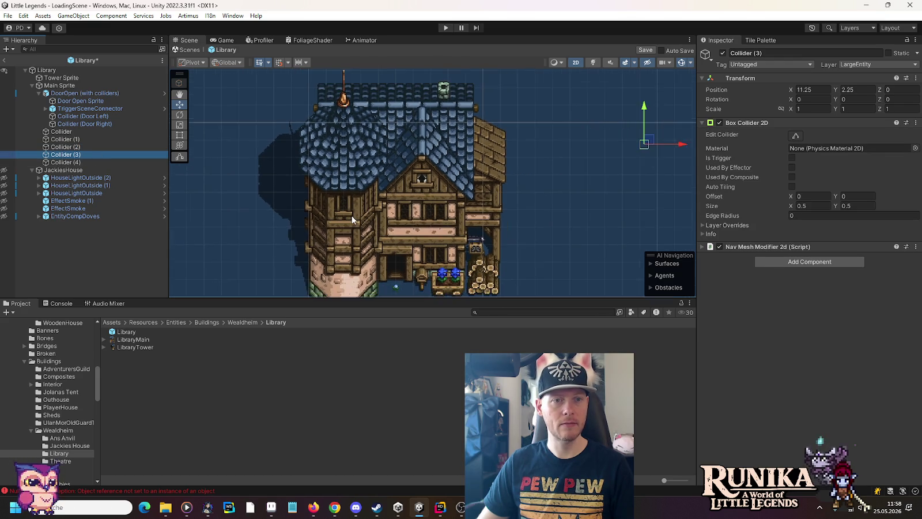
{"action": "mouse_move", "coordinate": [603, 153]}
{"action": "left_mouse_down"}
{"action": "mouse_move", "coordinate": [530, 219]}
{"action": "mouse_move", "coordinate": [479, 248]}
{"action": "left_mouse_up"}
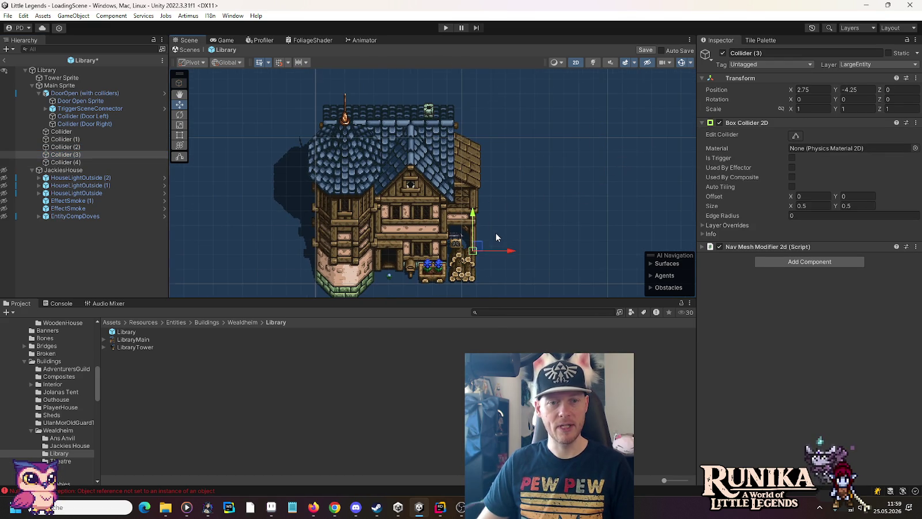
{"action": "scroll", "coordinate": [495, 226], "scroll_direction": "up", "scroll_amount": 5}
{"action": "left_click_drag", "start_coordinate": [476, 191], "coordinate": [460, 247]}
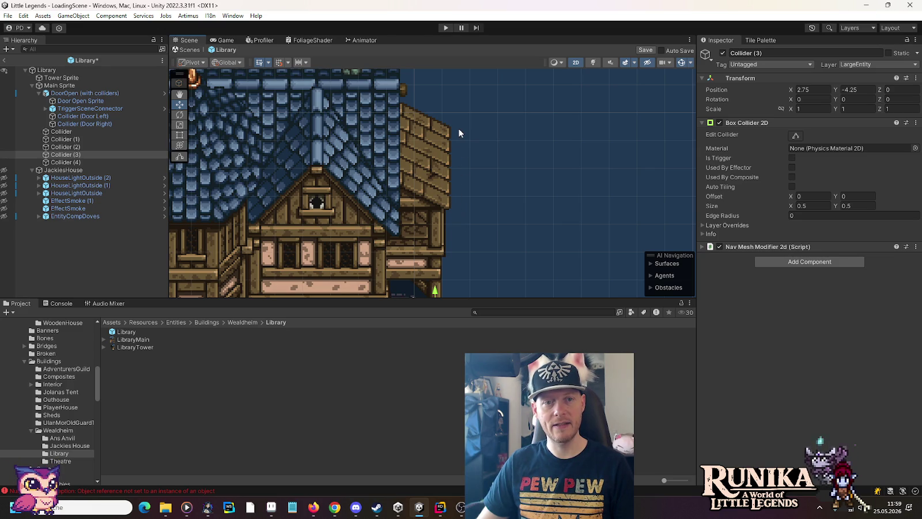
{"action": "left_click_drag", "start_coordinate": [449, 204], "coordinate": [460, 104]}
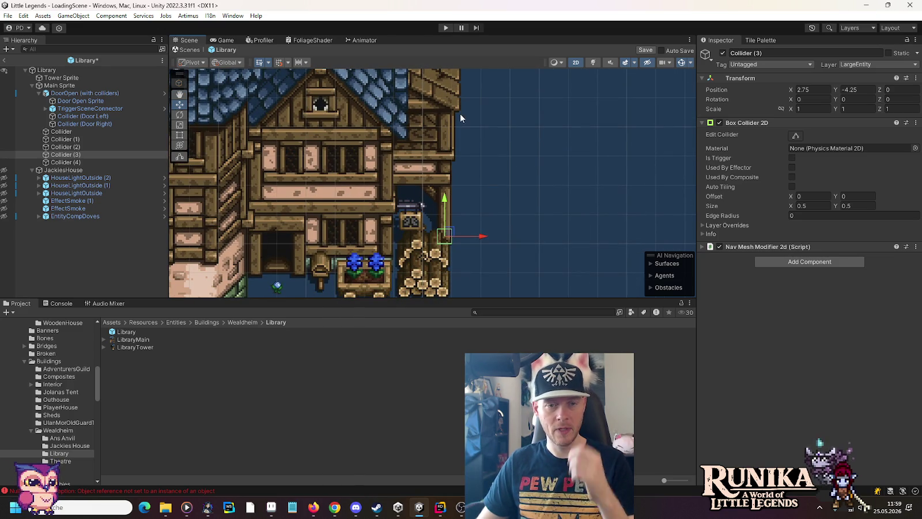
Step: Duplicate Collider (3) and raise the copy one unit higher along the right side
{"action": "left_click", "coordinate": [78, 154]}
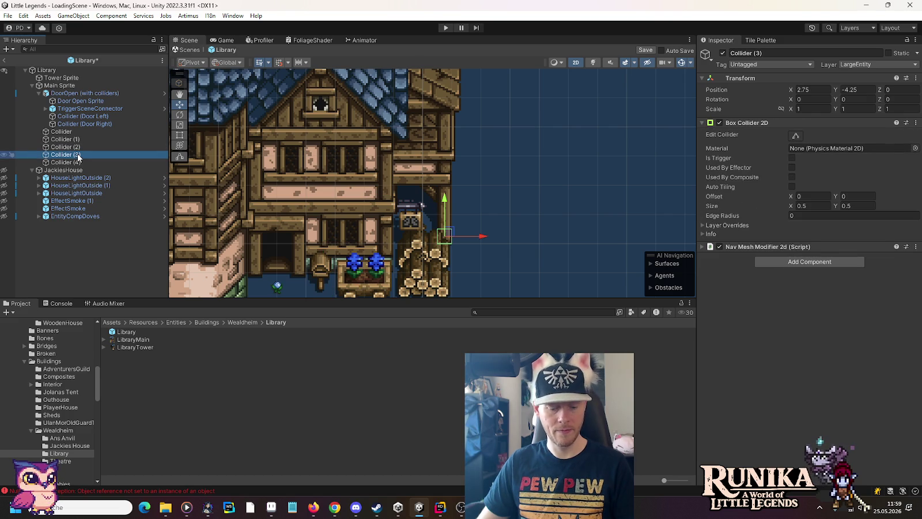
{"action": "left_click", "coordinate": [77, 163]}
{"action": "key", "text": "Escape"}
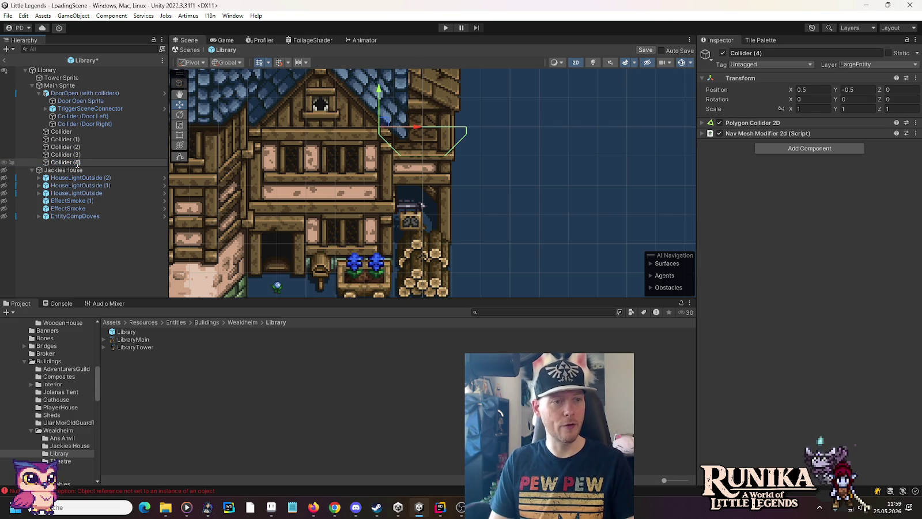
{"action": "left_click", "coordinate": [78, 155]}
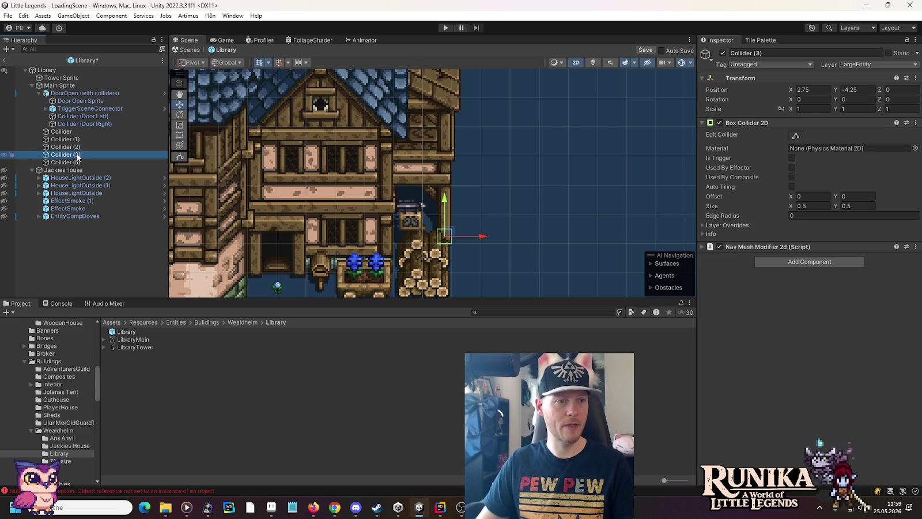
{"action": "key", "text": "ctrl+d"}
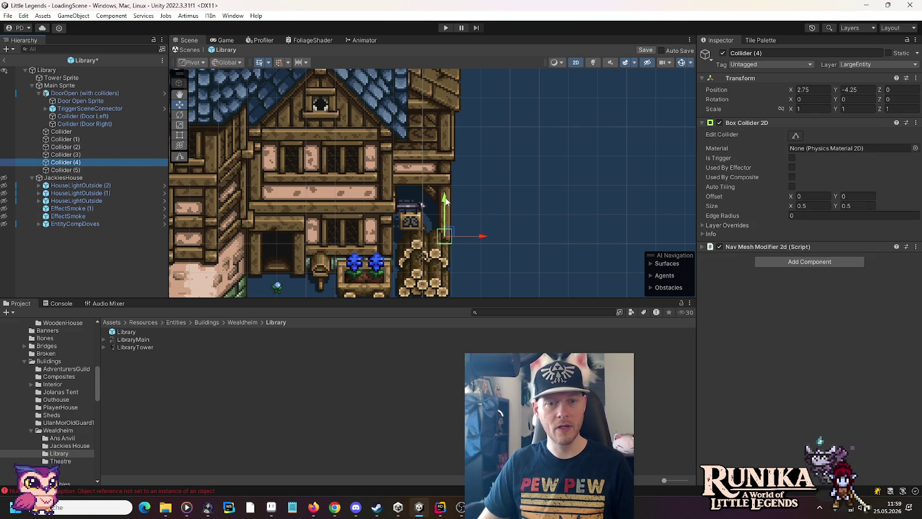
{"action": "left_click_drag", "start_coordinate": [445, 199], "coordinate": [437, 114]}
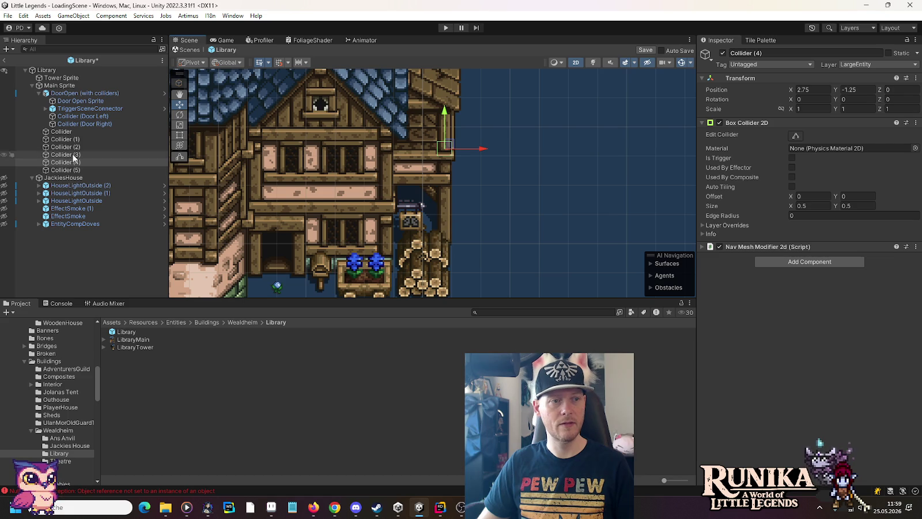
Step: Lower Collider (4) by half a unit and frame Main Sprite to check all outlines
{"action": "left_click", "coordinate": [59, 85]}
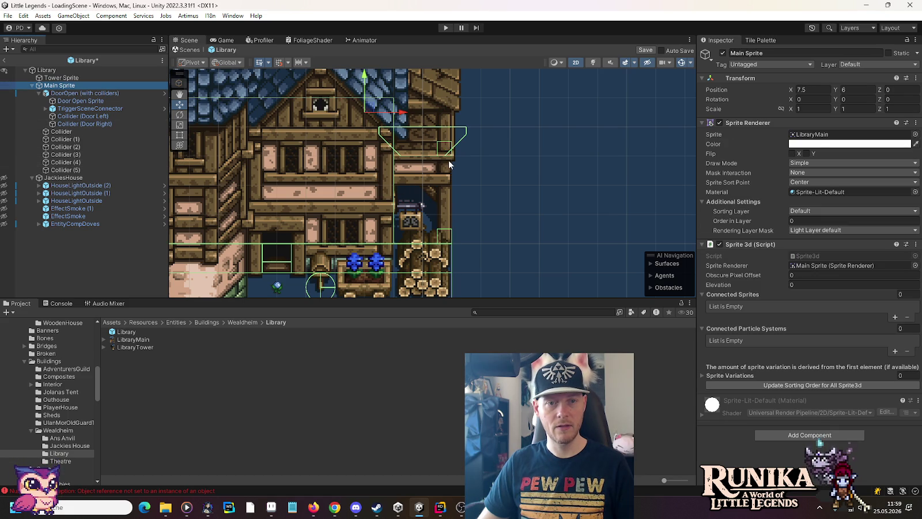
{"action": "left_click_drag", "start_coordinate": [448, 164], "coordinate": [403, 270]}
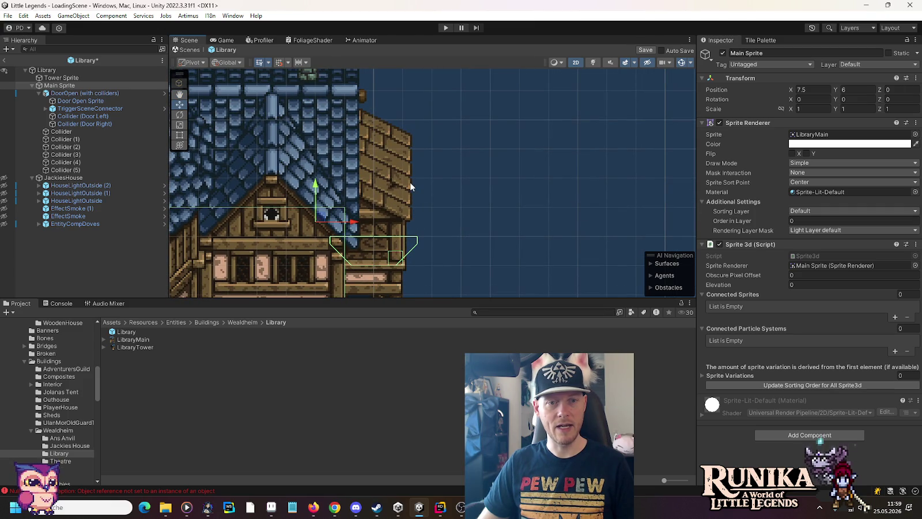
{"action": "double_click", "coordinate": [65, 162]}
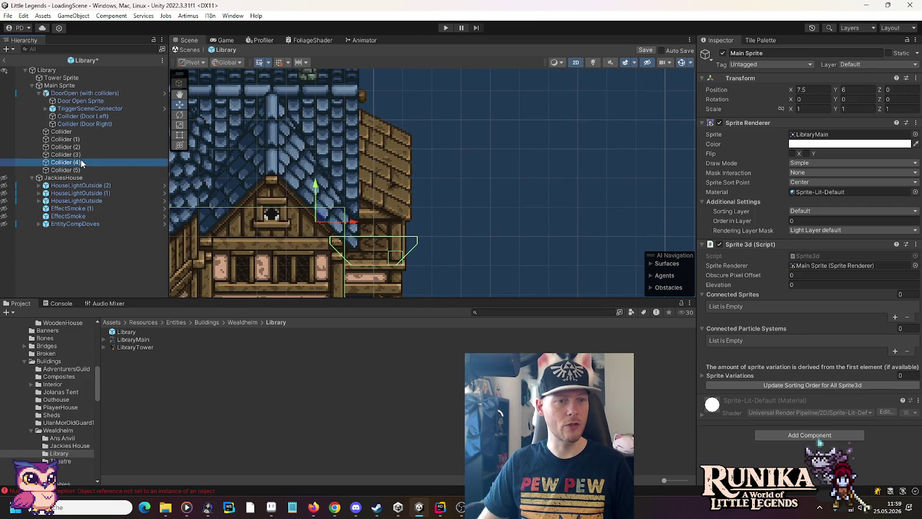
{"action": "left_click_drag", "start_coordinate": [410, 138], "coordinate": [410, 152]}
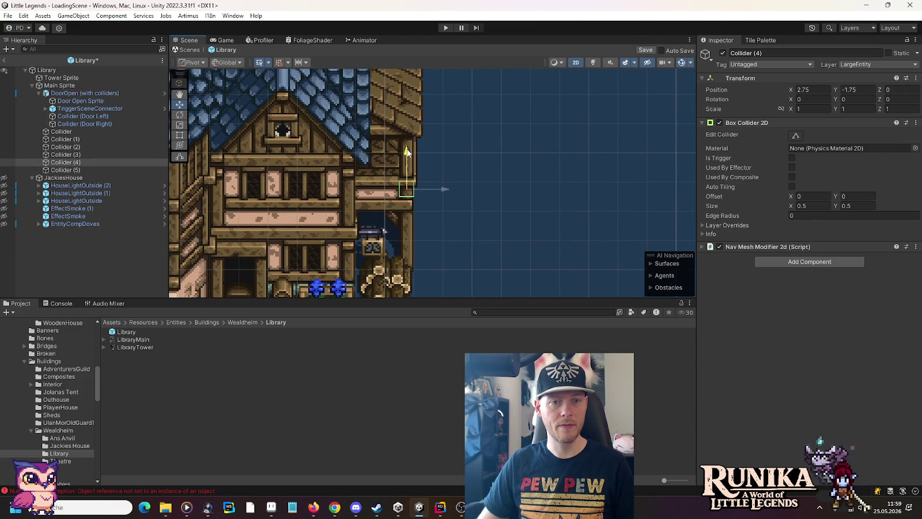
{"action": "double_click", "coordinate": [53, 87]}
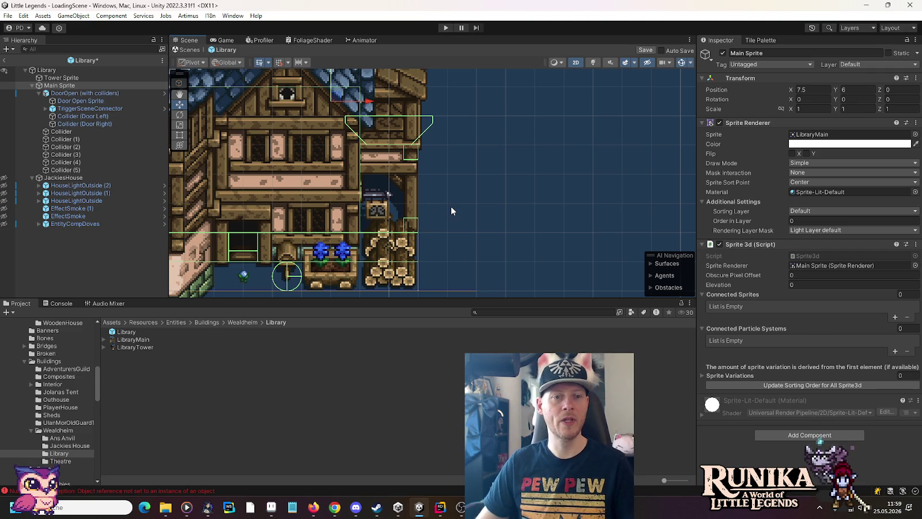
{"action": "scroll", "coordinate": [451, 206], "scroll_direction": "down", "scroll_amount": 3}
{"action": "scroll", "coordinate": [450, 207], "scroll_direction": "down", "scroll_amount": 2}
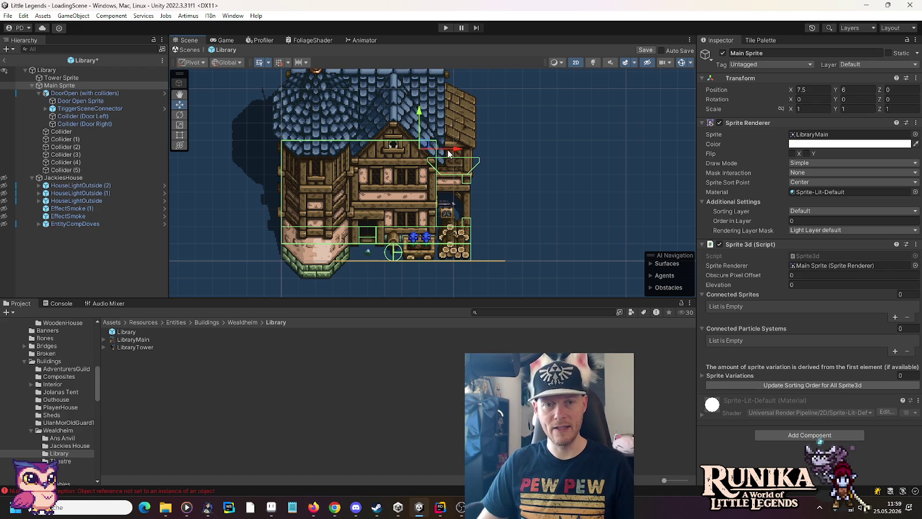
Step: Move Collider (5) onto the lower-left tower base of the Library
{"action": "left_click", "coordinate": [65, 170]}
{"action": "mouse_move", "coordinate": [433, 154]}
{"action": "left_mouse_down"}
{"action": "mouse_move", "coordinate": [300, 253]}
{"action": "mouse_move", "coordinate": [287, 249]}
{"action": "left_mouse_up"}
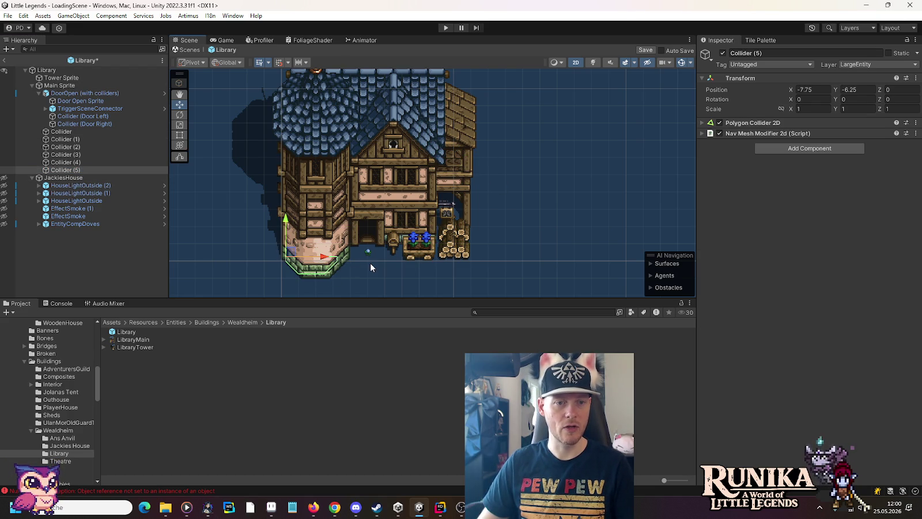
{"action": "left_click_drag", "start_coordinate": [370, 263], "coordinate": [502, 184]}
{"action": "scroll", "coordinate": [457, 187], "scroll_direction": "up", "scroll_amount": 1}
{"action": "scroll", "coordinate": [457, 187], "scroll_direction": "up", "scroll_amount": 3}
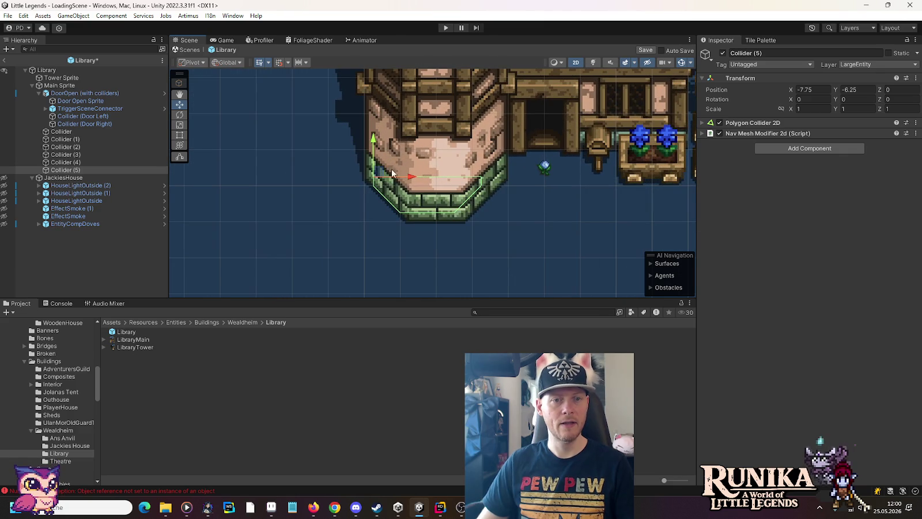
{"action": "left_click_drag", "start_coordinate": [376, 172], "coordinate": [367, 147]}
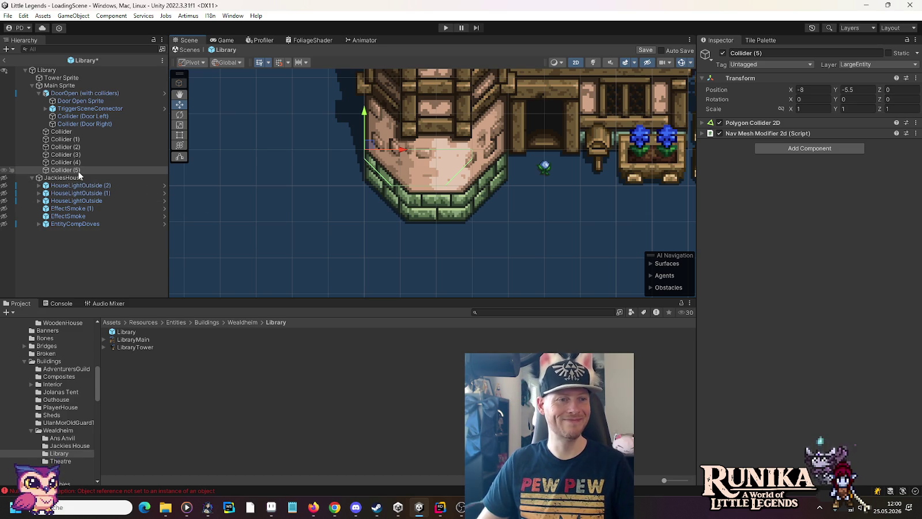
Step: Expand the Polygon Collider 2D Points and edit Element 1 X and Element 2 X/Y values
{"action": "left_click", "coordinate": [703, 123]}
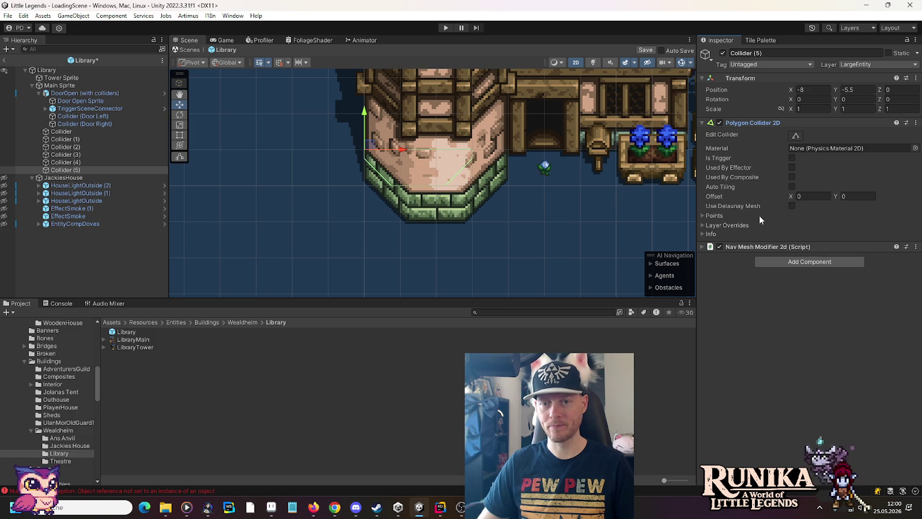
{"action": "left_click", "coordinate": [703, 214]}
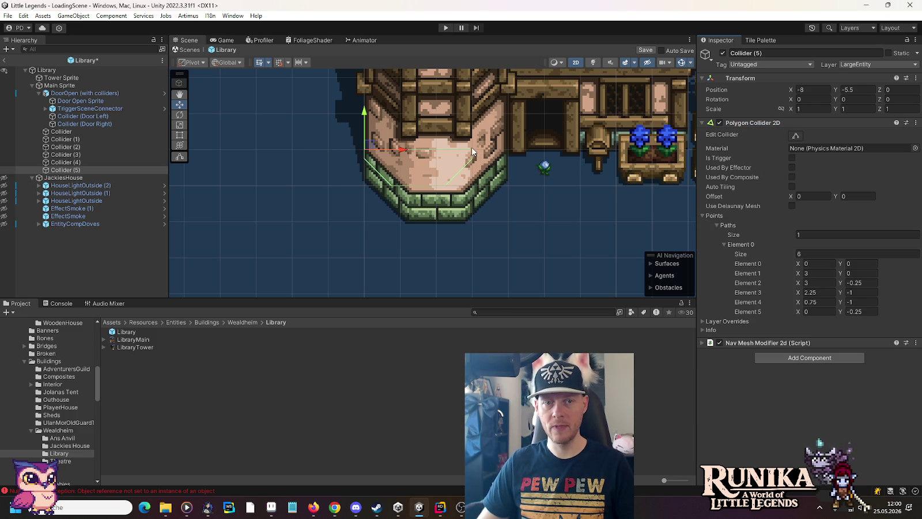
{"action": "left_click", "coordinate": [812, 273]}
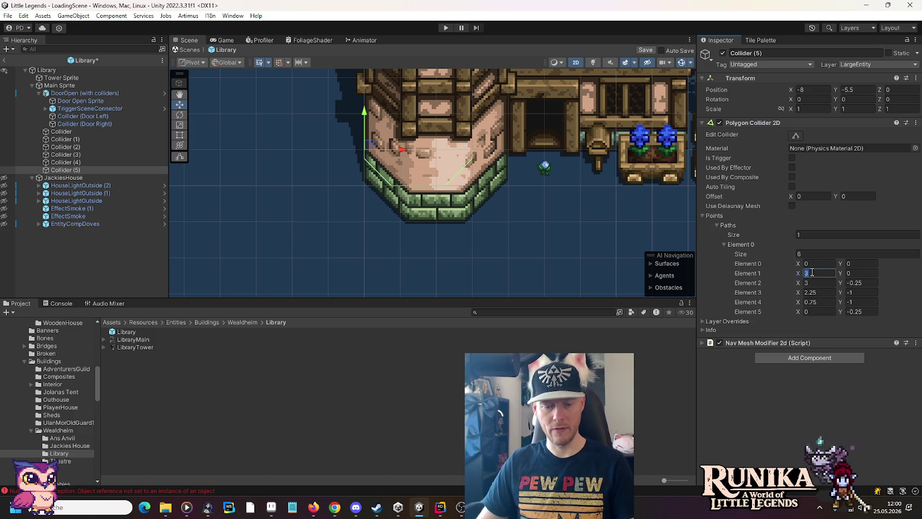
{"action": "type", "text": "4"}
{"action": "left_click", "coordinate": [814, 283]}
{"action": "type", "text": "4"}
{"action": "scroll", "coordinate": [510, 178], "scroll_direction": "up", "scroll_amount": 6}
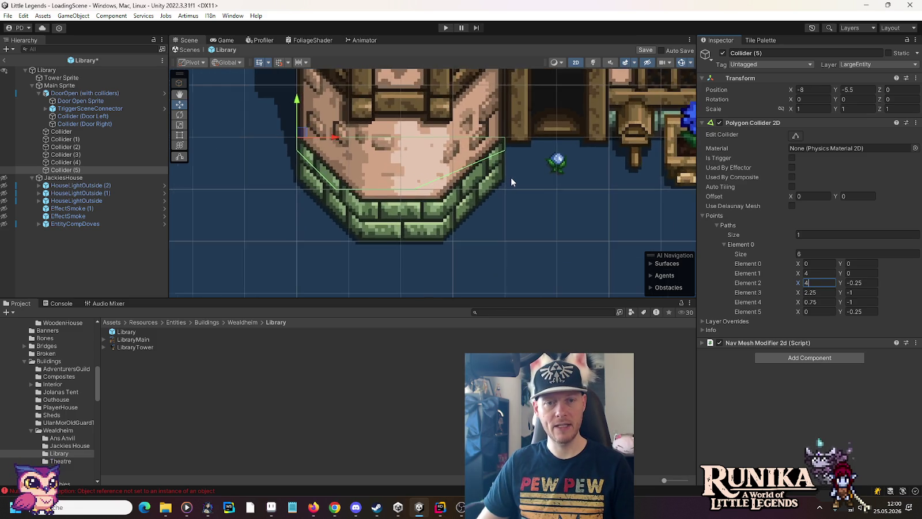
{"action": "left_click", "coordinate": [859, 283]}
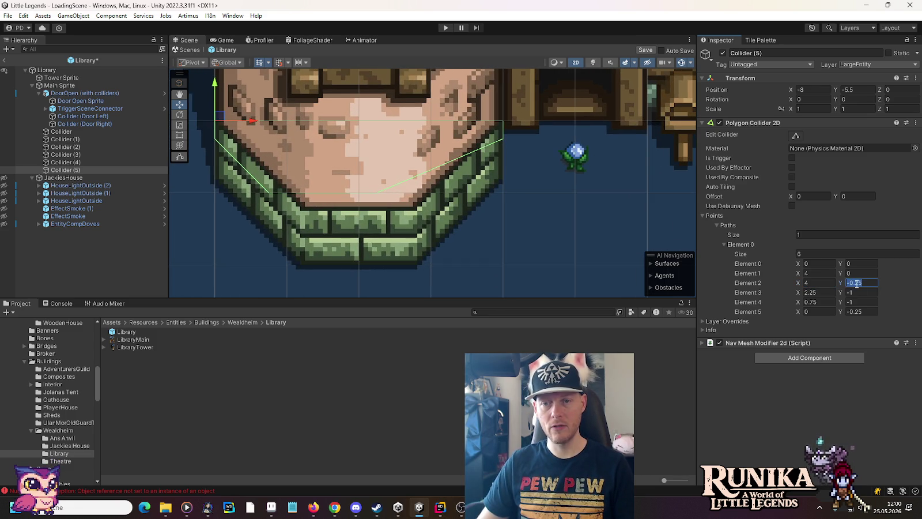
{"action": "key", "text": "shift+End"}
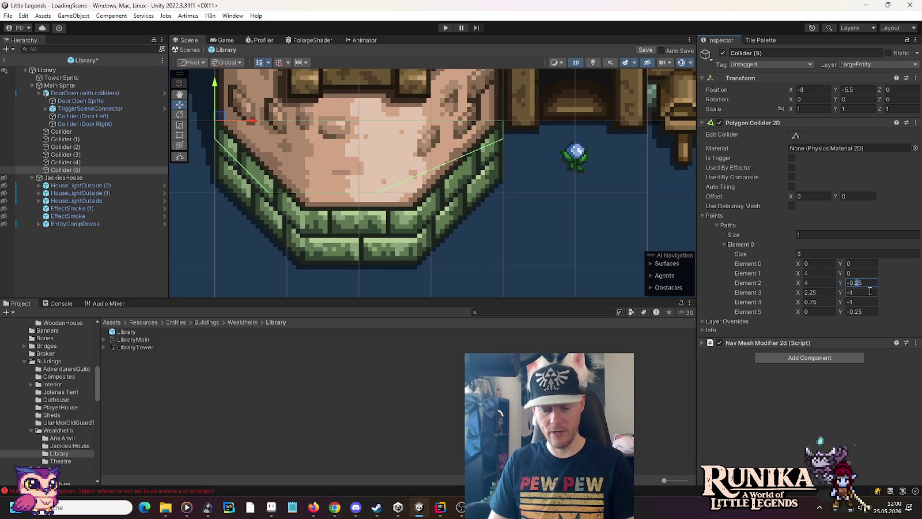
{"action": "type", "text": "75"}
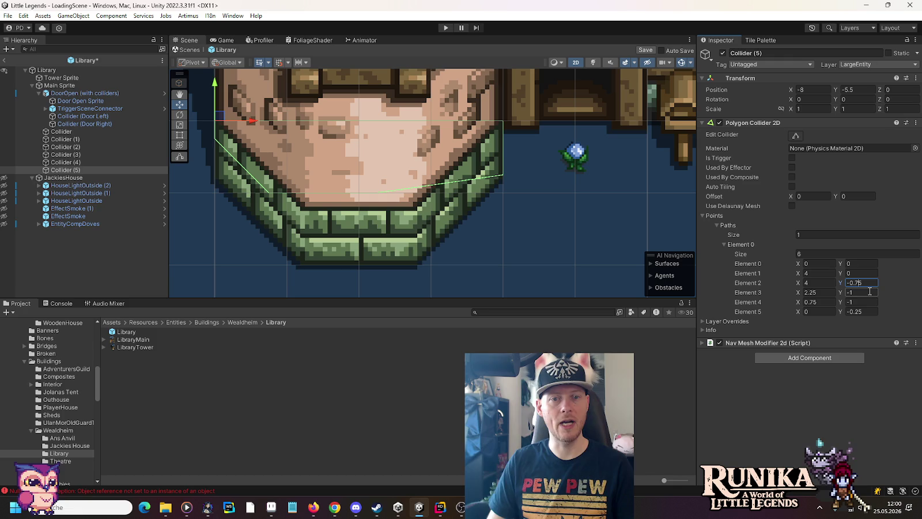
Step: Set polygon Element 3 to (2.75, -2) and Element 4 X to 1.25
{"action": "left_click", "coordinate": [831, 293]}
{"action": "double_click", "coordinate": [831, 293]}
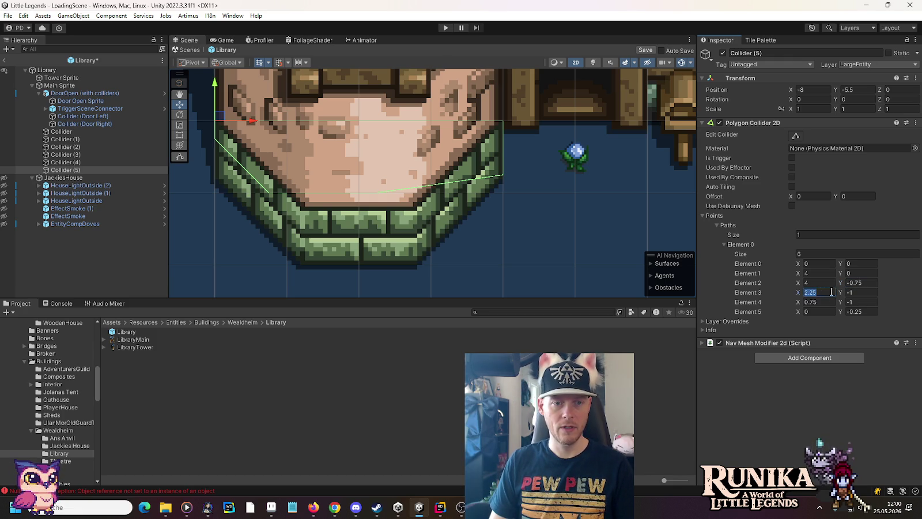
{"action": "type", "text": "2.75"}
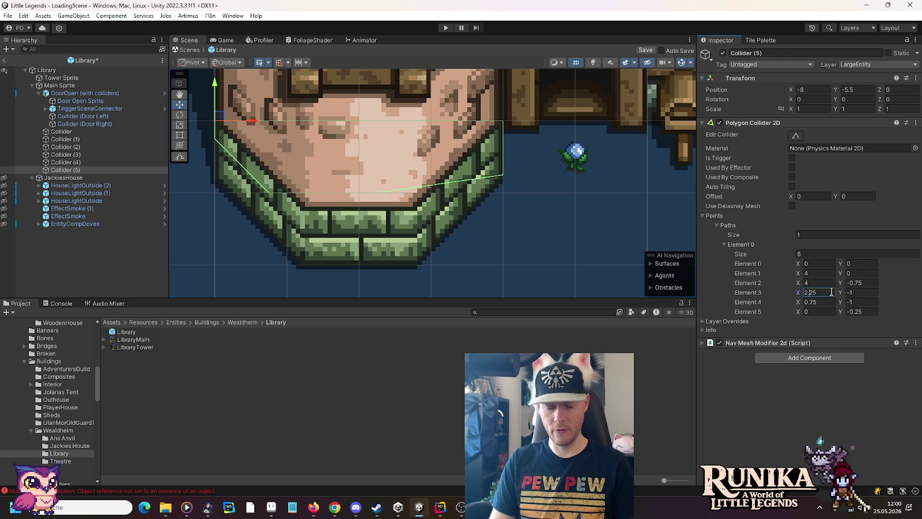
{"action": "key", "text": "Tab"}
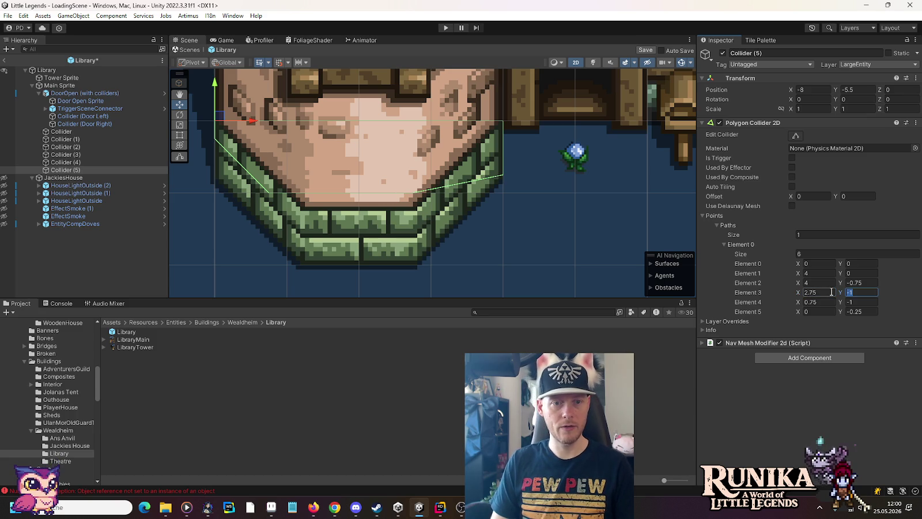
{"action": "type", "text": "-2"}
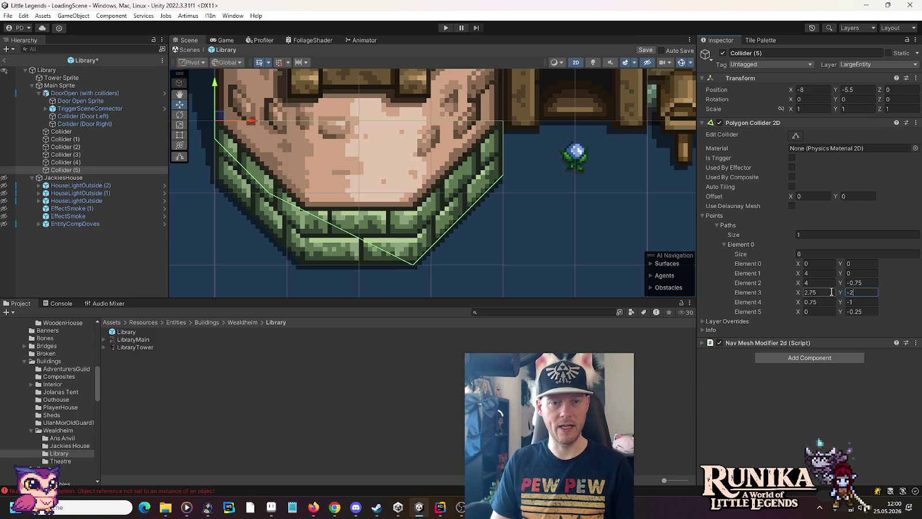
{"action": "key", "text": "Tab"}
{"action": "key", "text": "Tab"}
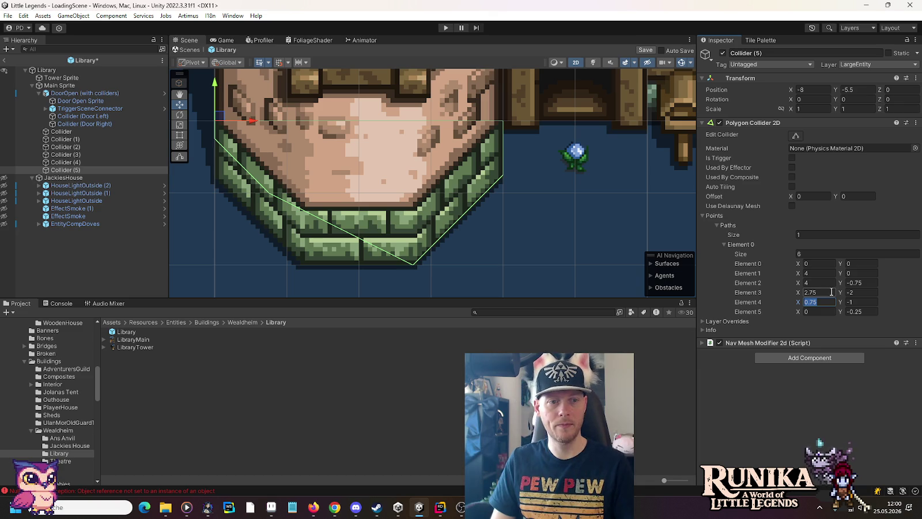
{"action": "key", "text": "Home"}
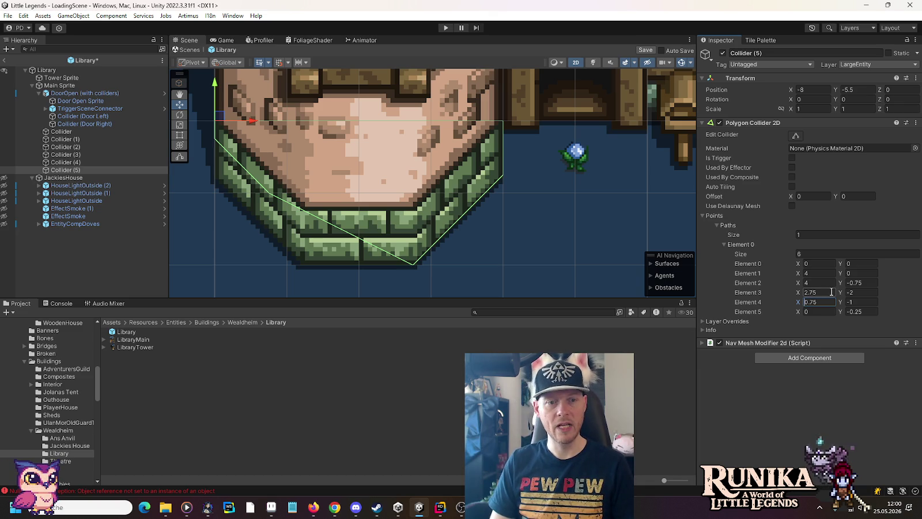
{"action": "key", "text": "Right"}
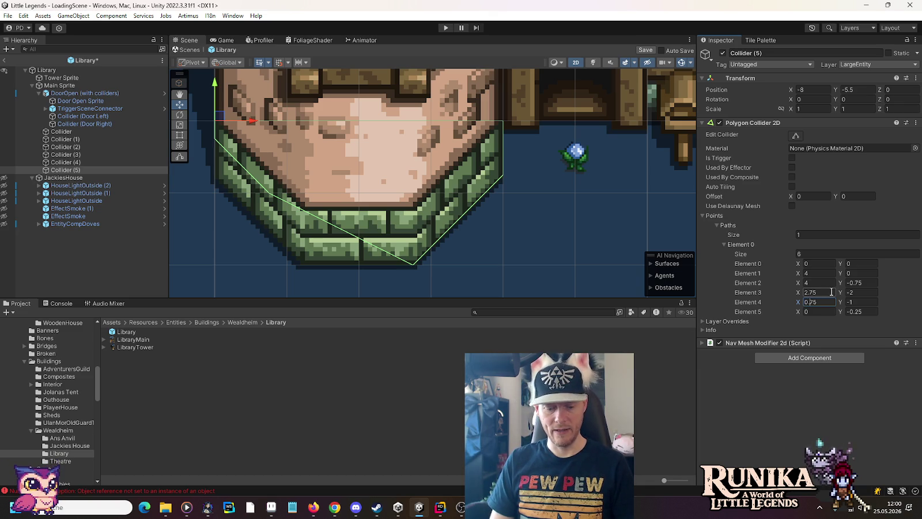
{"action": "key", "text": "BackSpace"}
{"action": "type", "text": "1"}
{"action": "key", "text": "Right"}
{"action": "key", "text": "Right"}
{"action": "key", "text": "BackSpace"}
{"action": "type", "text": "2"}
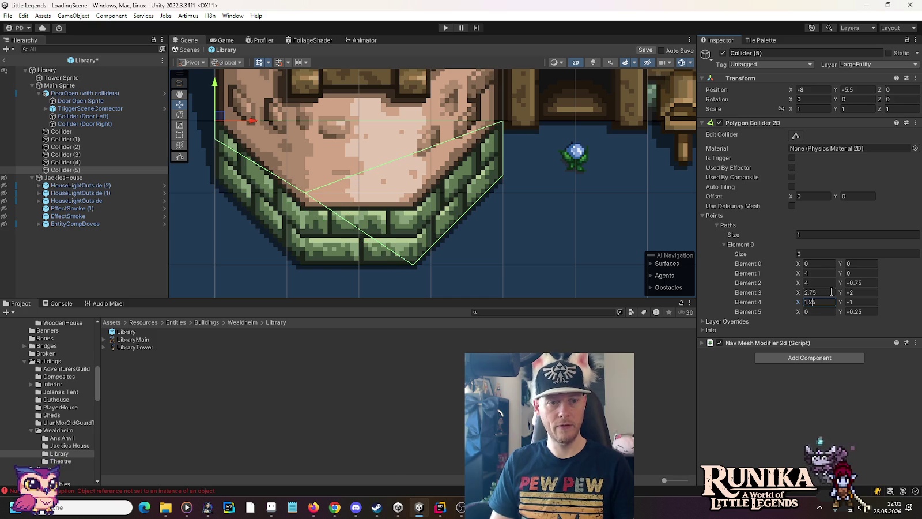
Step: Set Element 4 Y to -2 and Element 5 Y to -0.75, completing the octagonal base outline
{"action": "key", "text": "Tab"}
{"action": "type", "text": "-2"}
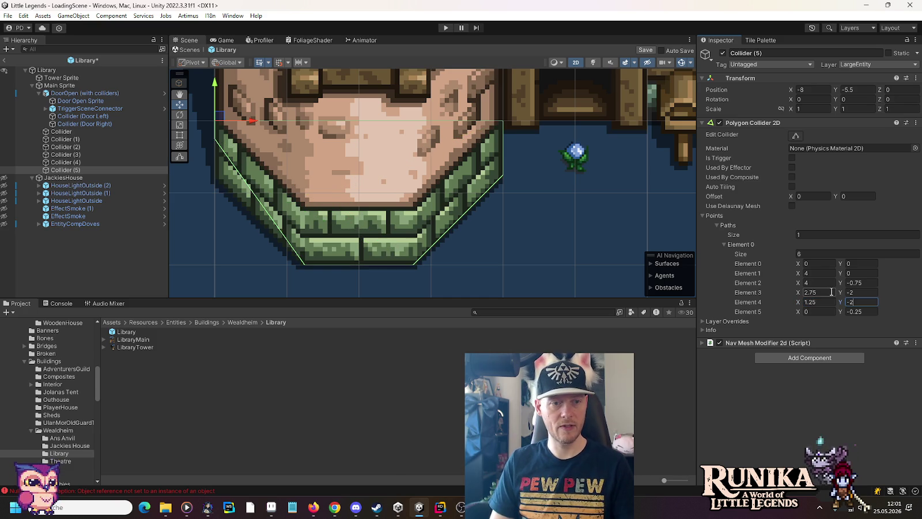
{"action": "key", "text": "Tab"}
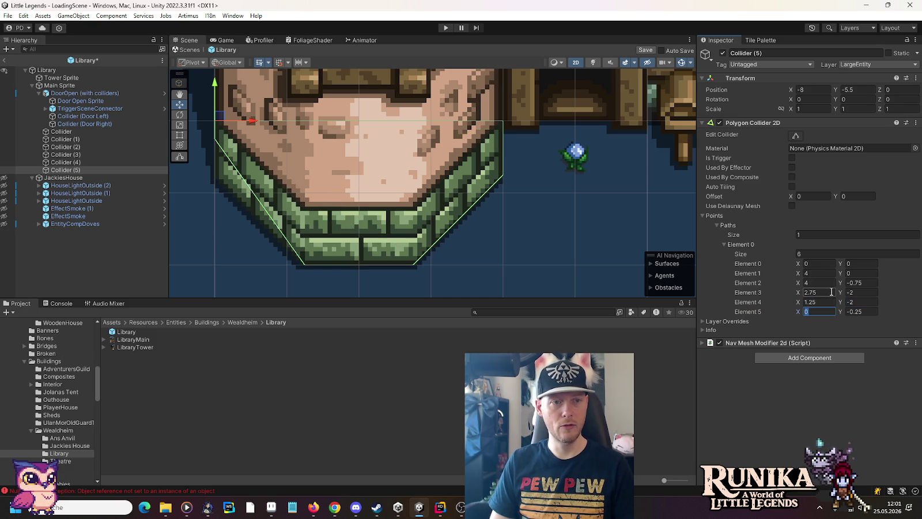
{"action": "key", "text": "Tab"}
{"action": "key", "text": "Right"}
{"action": "key", "text": "Left"}
{"action": "key", "text": "BackSpace"}
{"action": "type", "text": "7"}
{"action": "scroll", "coordinate": [490, 226], "scroll_direction": "down", "scroll_amount": 5}
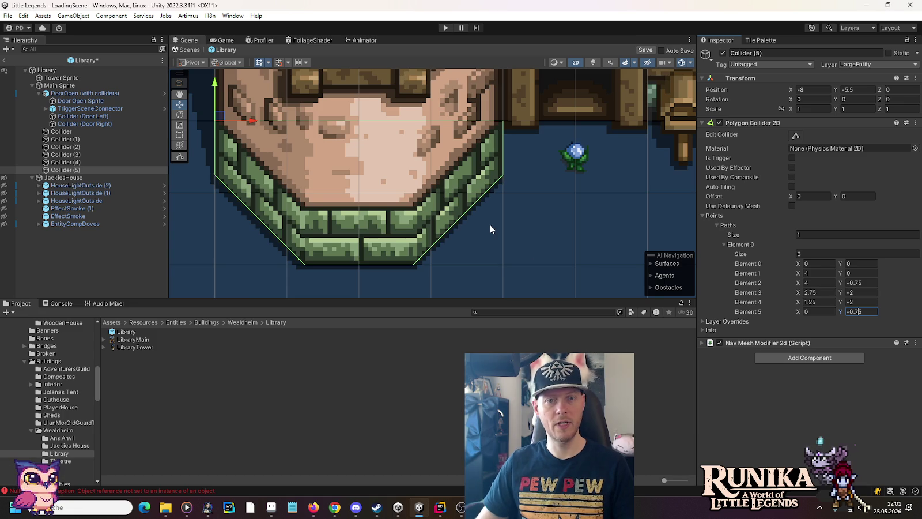
{"action": "scroll", "coordinate": [490, 229], "scroll_direction": "down", "scroll_amount": 2}
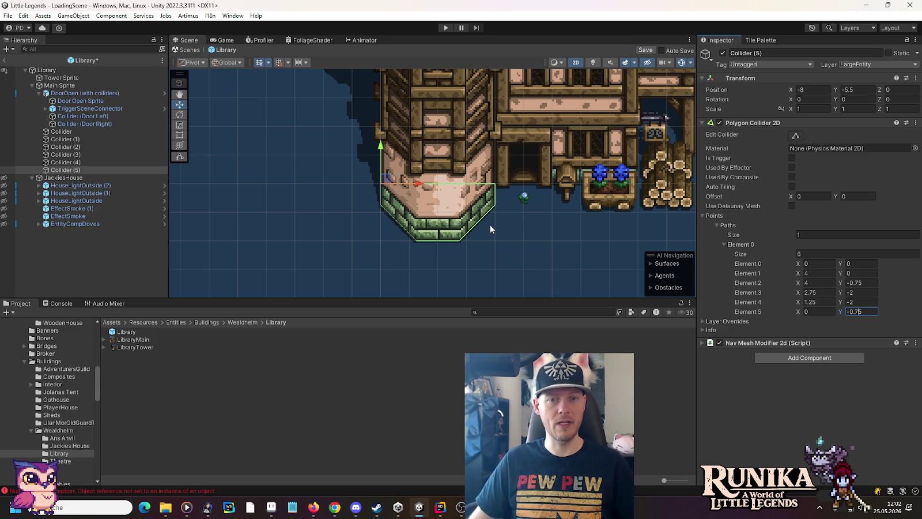
{"action": "scroll", "coordinate": [490, 229], "scroll_direction": "down", "scroll_amount": 3}
{"action": "left_click", "coordinate": [50, 86]}
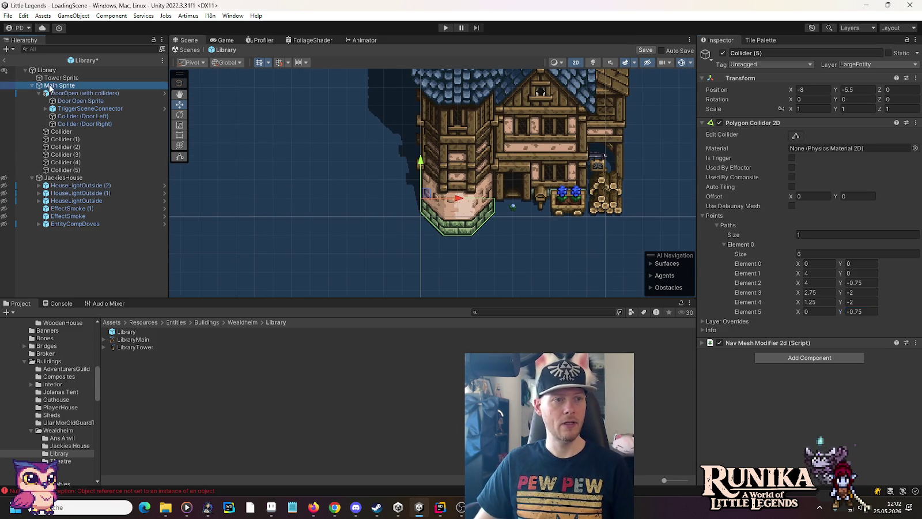
Step: Frame Main Sprite and save the Library prefab with its collider edits
{"action": "key", "text": "f"}
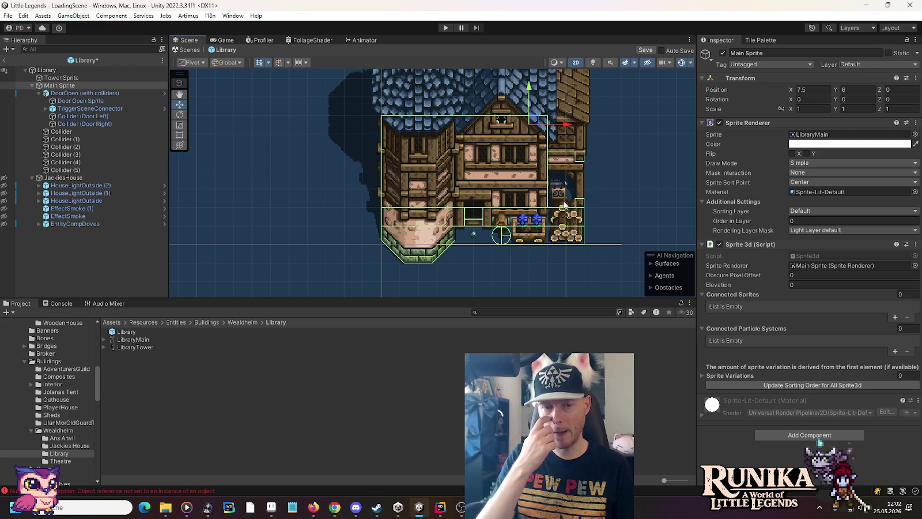
{"action": "key", "text": "ctrl+s"}
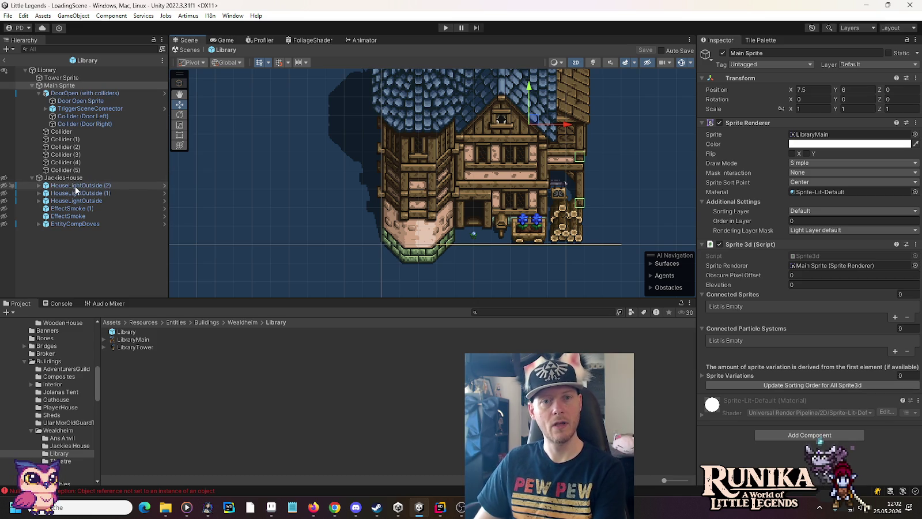
{"action": "left_click", "coordinate": [5, 189]}
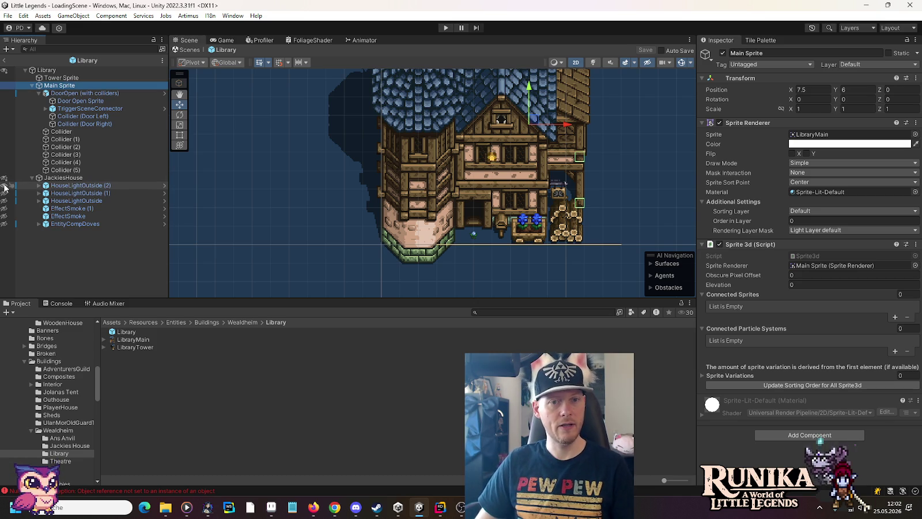
{"action": "left_click", "coordinate": [77, 185]}
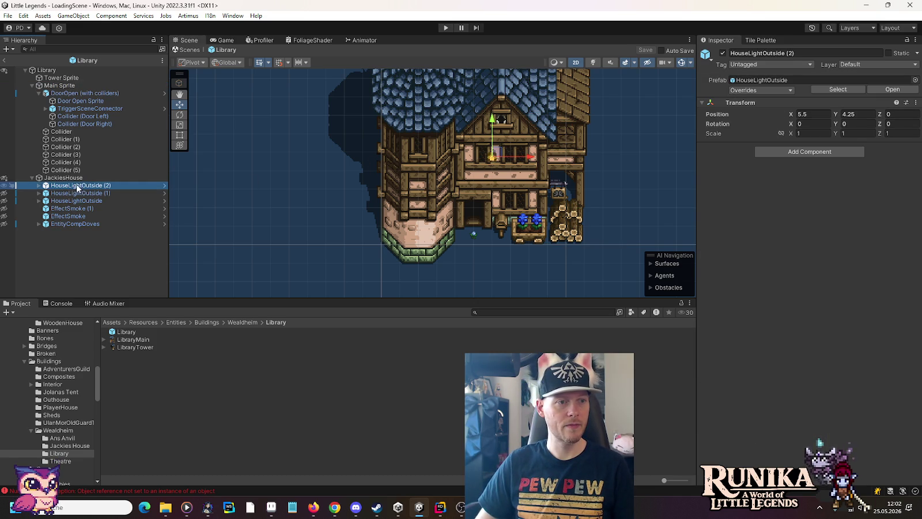
Step: Move HouseLightOutside (2) under Main Sprite and up onto the attic window
{"action": "mouse_move", "coordinate": [74, 93]}
{"action": "left_mouse_down"}
{"action": "mouse_move", "coordinate": [72, 136]}
{"action": "mouse_move", "coordinate": [51, 131]}
{"action": "mouse_move", "coordinate": [60, 101]}
{"action": "left_mouse_up"}
{"action": "left_click", "coordinate": [39, 92]}
{"action": "scroll", "coordinate": [451, 112], "scroll_direction": "up", "scroll_amount": 3}
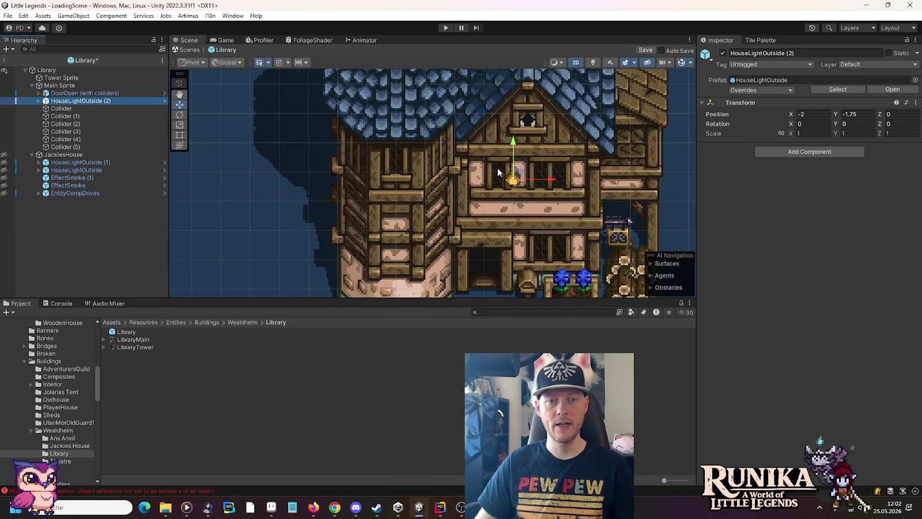
{"action": "left_click_drag", "start_coordinate": [515, 183], "coordinate": [531, 120]}
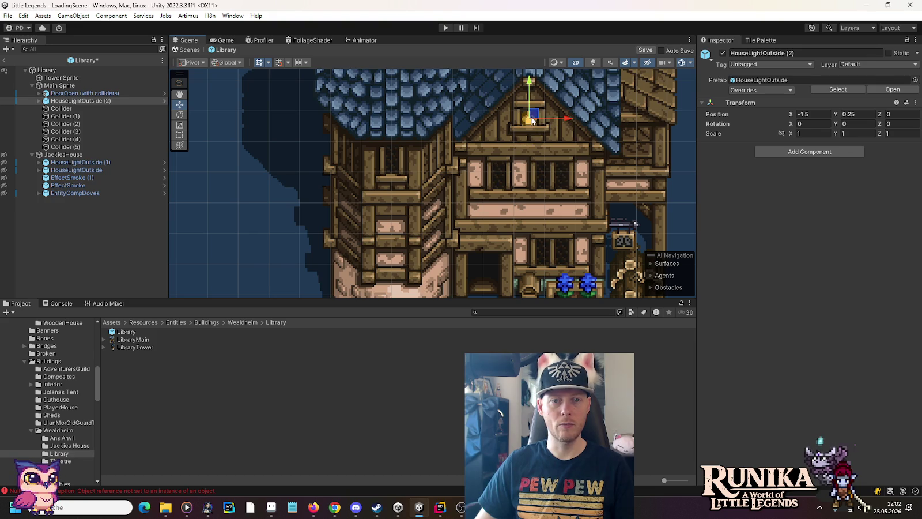
{"action": "scroll", "coordinate": [547, 111], "scroll_direction": "up", "scroll_amount": 4}
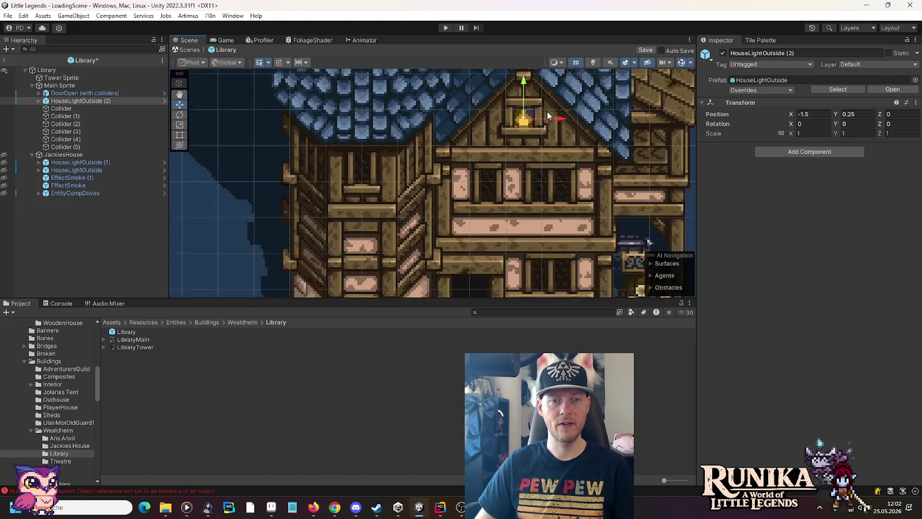
{"action": "scroll", "coordinate": [548, 115], "scroll_direction": "down", "scroll_amount": 5}
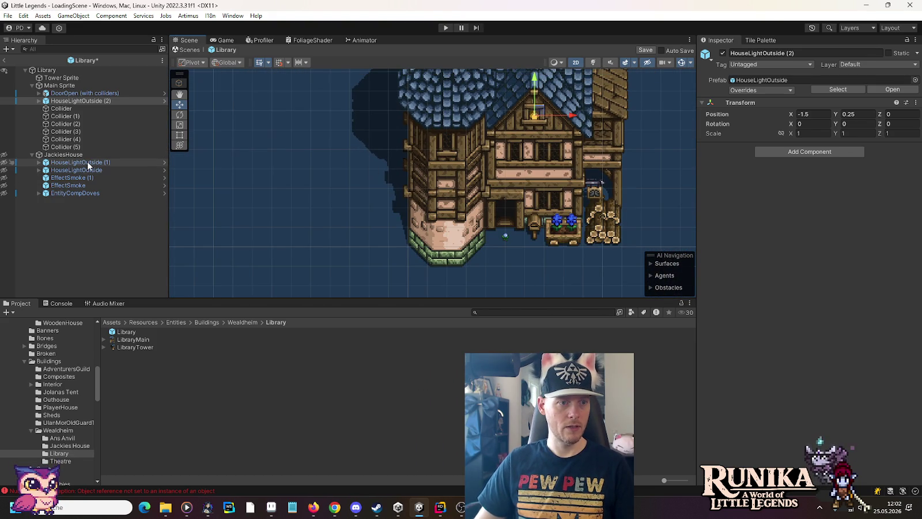
Step: Move HouseLightOutside (1) under Main Sprite and place it on the upper window at (-2.5, -2)
{"action": "left_click", "coordinate": [4, 166]}
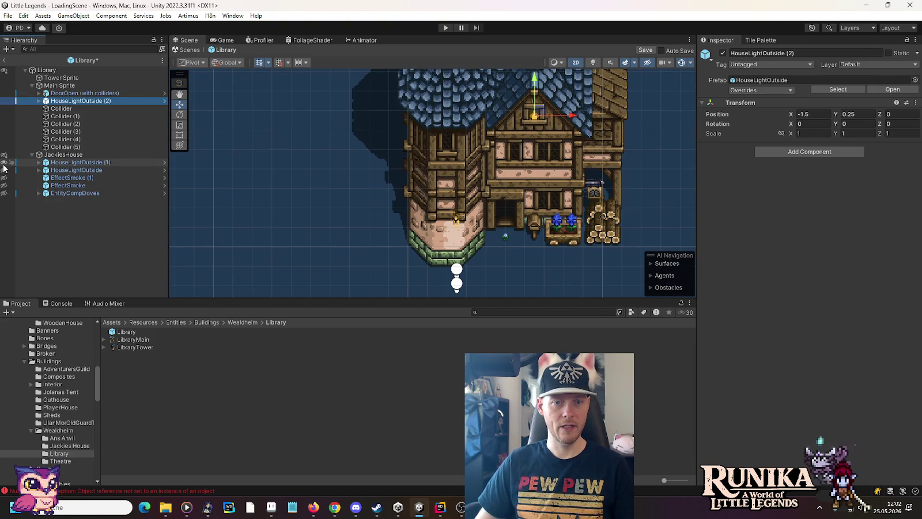
{"action": "middle_click", "coordinate": [451, 238]}
{"action": "mouse_move", "coordinate": [451, 238]}
{"action": "left_mouse_down"}
{"action": "mouse_move", "coordinate": [434, 181]}
{"action": "mouse_move", "coordinate": [425, 210]}
{"action": "left_mouse_up"}
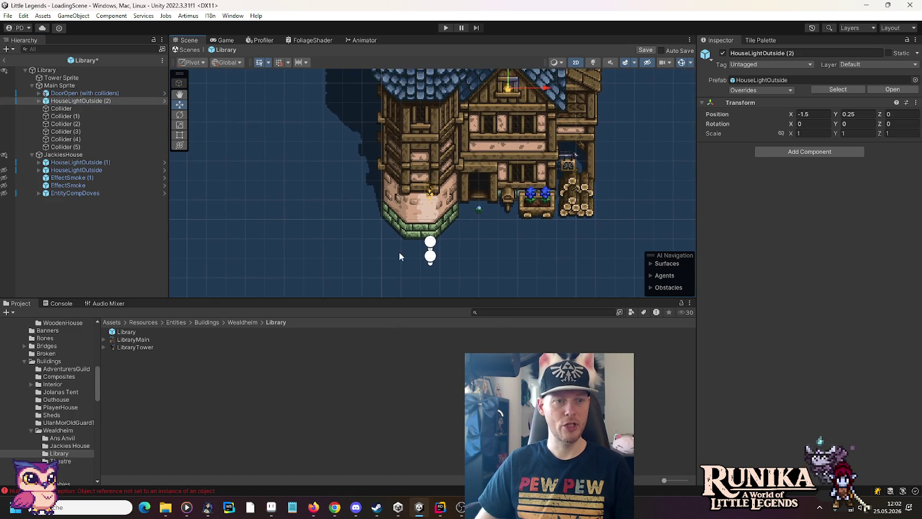
{"action": "left_click_drag", "start_coordinate": [77, 162], "coordinate": [71, 108]}
{"action": "mouse_move", "coordinate": [431, 196]}
{"action": "left_mouse_down"}
{"action": "mouse_move", "coordinate": [497, 136]}
{"action": "mouse_move", "coordinate": [486, 124]}
{"action": "left_mouse_up"}
{"action": "scroll", "coordinate": [487, 124], "scroll_direction": "up", "scroll_amount": 4}
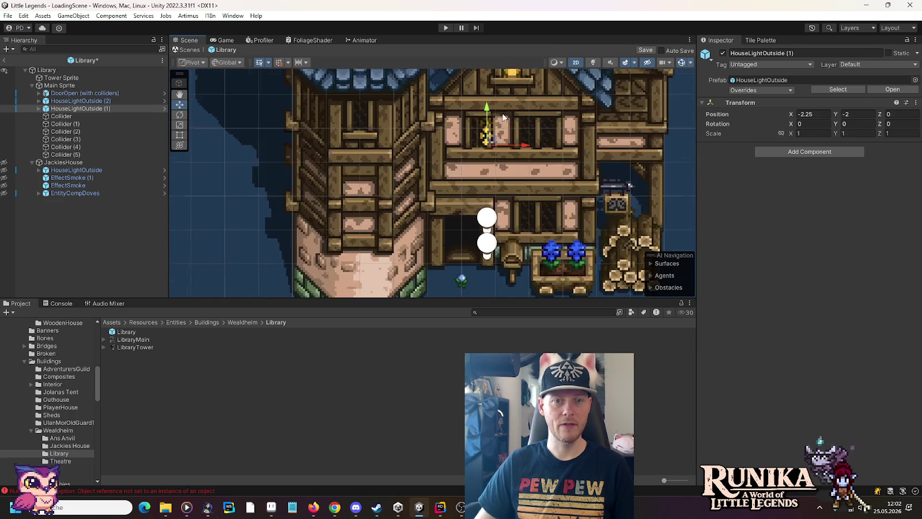
{"action": "scroll", "coordinate": [487, 124], "scroll_direction": "up", "scroll_amount": 2}
{"action": "left_click_drag", "start_coordinate": [487, 138], "coordinate": [474, 138]}
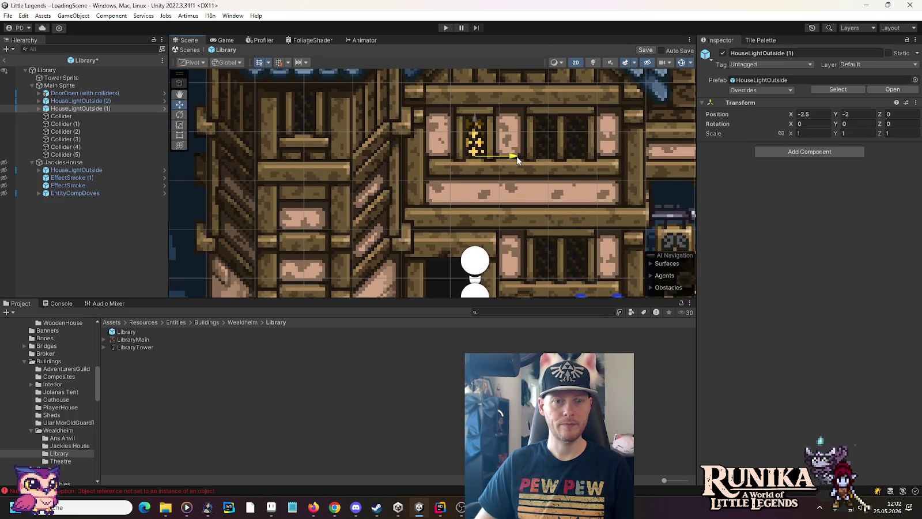
{"action": "scroll", "coordinate": [403, 207], "scroll_direction": "down", "scroll_amount": 1}
{"action": "left_click", "coordinate": [38, 108]}
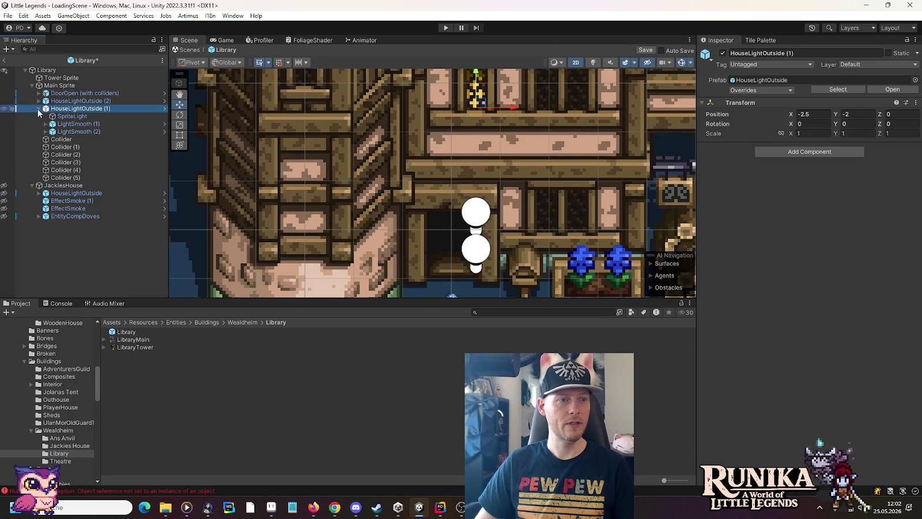
Step: Delete HouseLightOutside (1)'s LightSmooth (1) and LightSmooth (2) children
{"action": "left_click", "coordinate": [75, 134]}
{"action": "left_click", "coordinate": [77, 125], "text": "shift"}
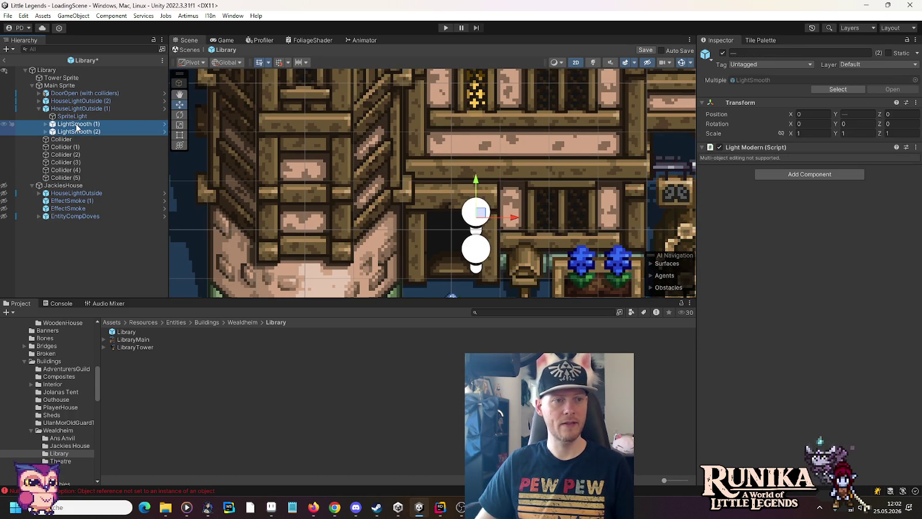
{"action": "key", "text": "Delete"}
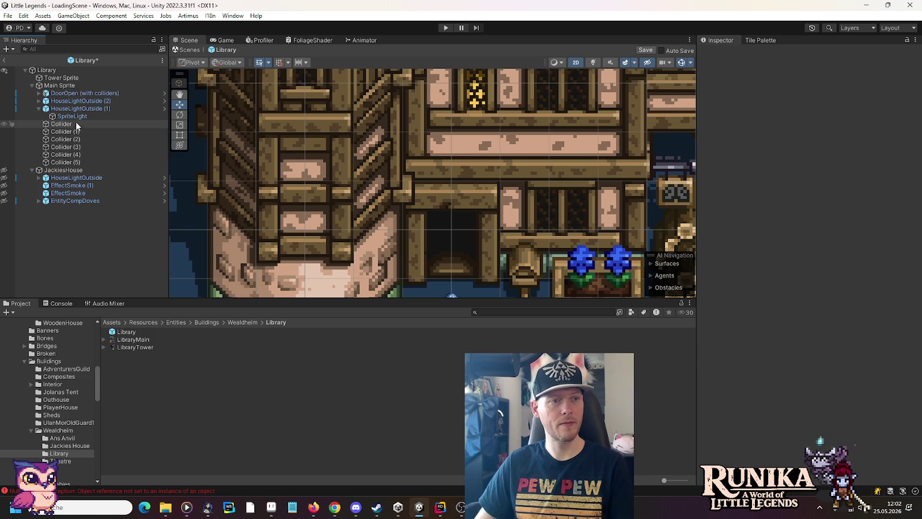
{"action": "left_click", "coordinate": [69, 109]}
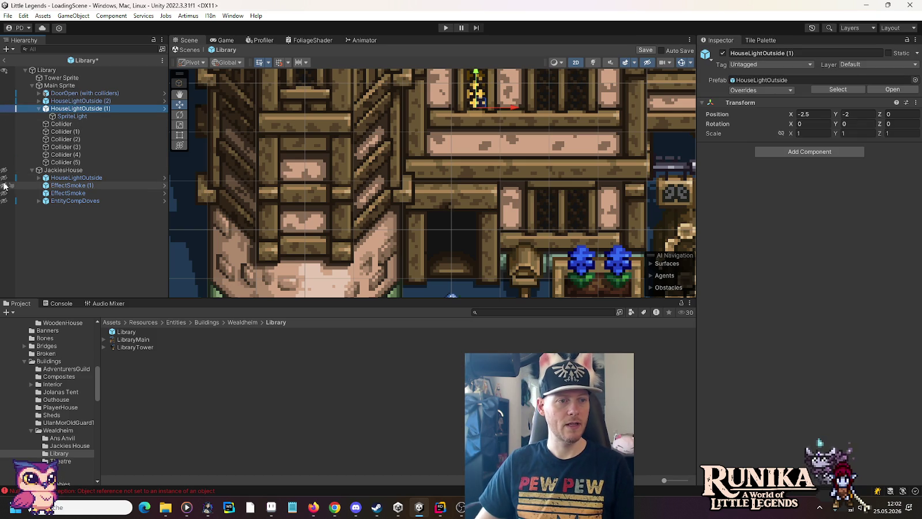
{"action": "scroll", "coordinate": [393, 227], "scroll_direction": "down", "scroll_amount": 5}
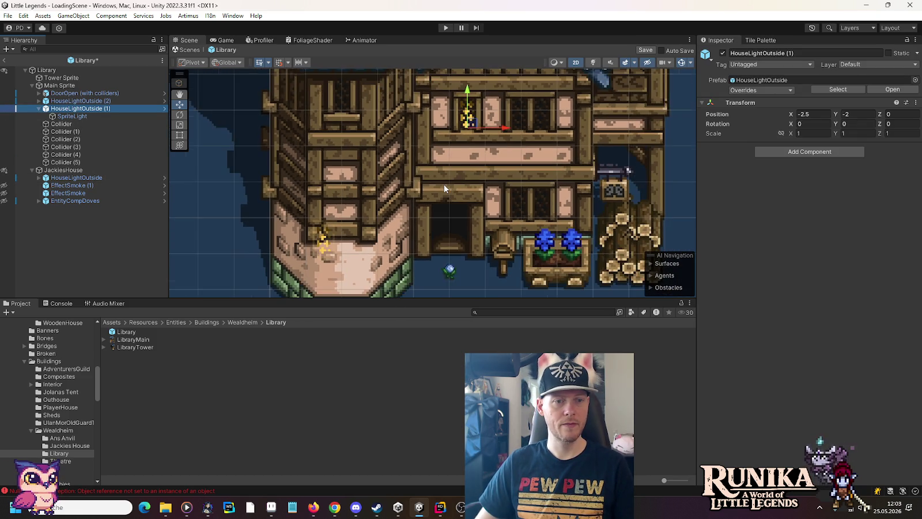
{"action": "mouse_move", "coordinate": [393, 227]}
{"action": "left_mouse_down"}
{"action": "mouse_move", "coordinate": [394, 161]}
{"action": "mouse_move", "coordinate": [391, 213]}
{"action": "left_mouse_up"}
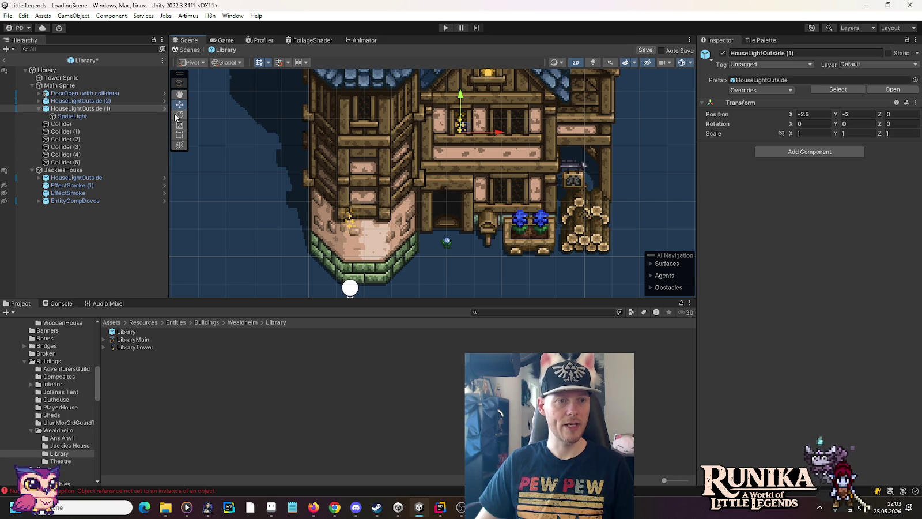
{"action": "mouse_move", "coordinate": [316, 208]}
{"action": "left_mouse_down"}
{"action": "mouse_move", "coordinate": [316, 128]}
{"action": "mouse_move", "coordinate": [320, 254]}
{"action": "left_mouse_up"}
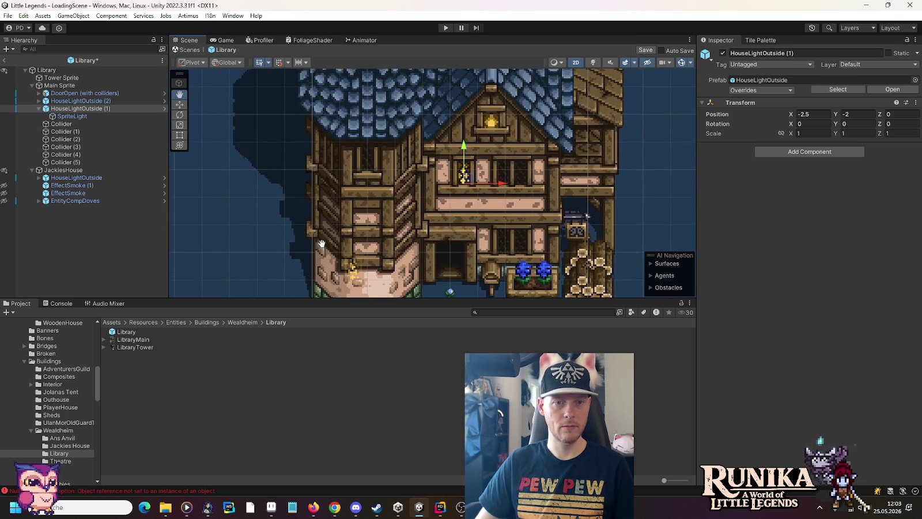
{"action": "scroll", "coordinate": [469, 171], "scroll_direction": "up", "scroll_amount": 1}
{"action": "left_click_drag", "start_coordinate": [469, 171], "coordinate": [357, 169]}
{"action": "key", "text": "ctrl+z"}
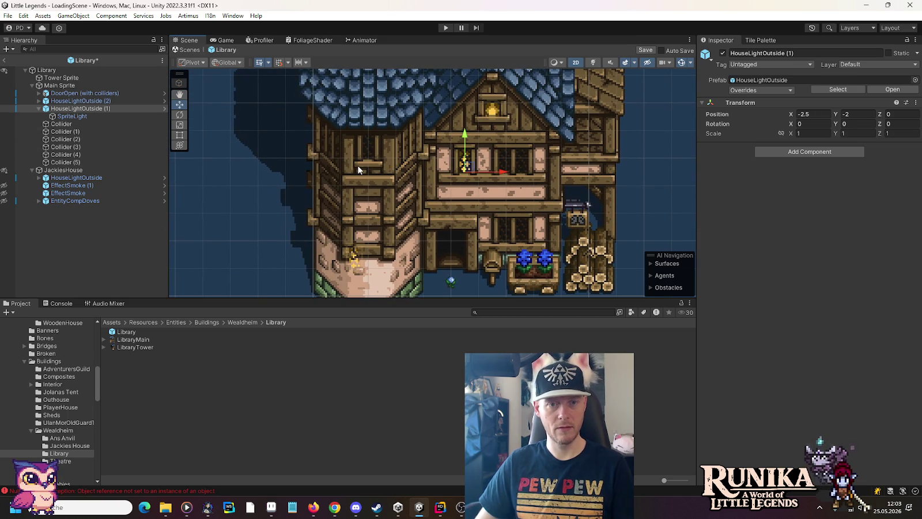
Step: Place JackiesHouse's HouseLightOutside on the library tower window
{"action": "left_click", "coordinate": [63, 179]}
{"action": "mouse_move", "coordinate": [357, 264]}
{"action": "left_mouse_down"}
{"action": "mouse_move", "coordinate": [382, 193]}
{"action": "mouse_move", "coordinate": [383, 155]}
{"action": "mouse_move", "coordinate": [370, 156]}
{"action": "left_mouse_up"}
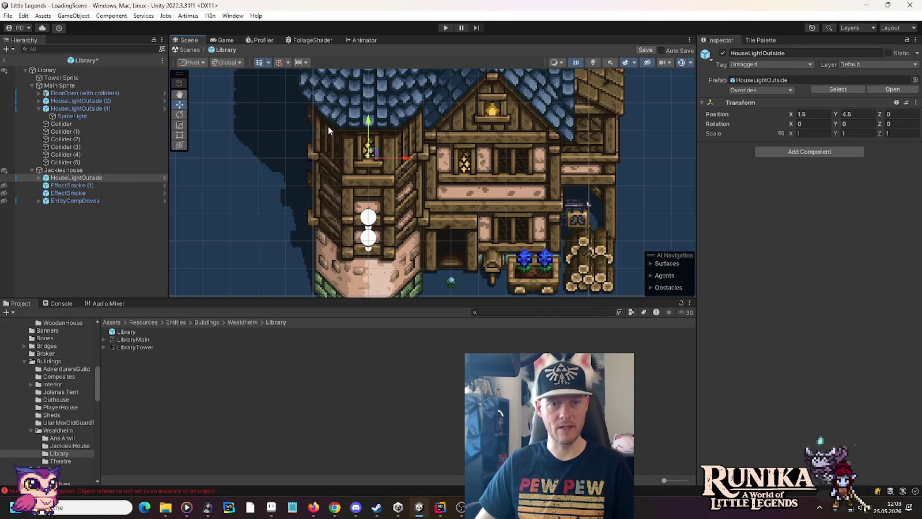
{"action": "scroll", "coordinate": [329, 127], "scroll_direction": "up", "scroll_amount": 3}
{"action": "scroll", "coordinate": [333, 133], "scroll_direction": "up", "scroll_amount": 2}
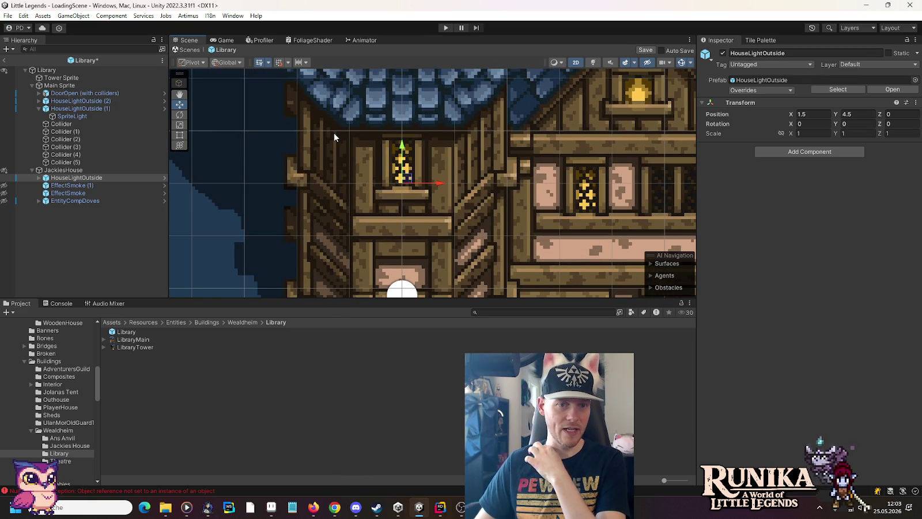
{"action": "scroll", "coordinate": [334, 133], "scroll_direction": "down", "scroll_amount": 5}
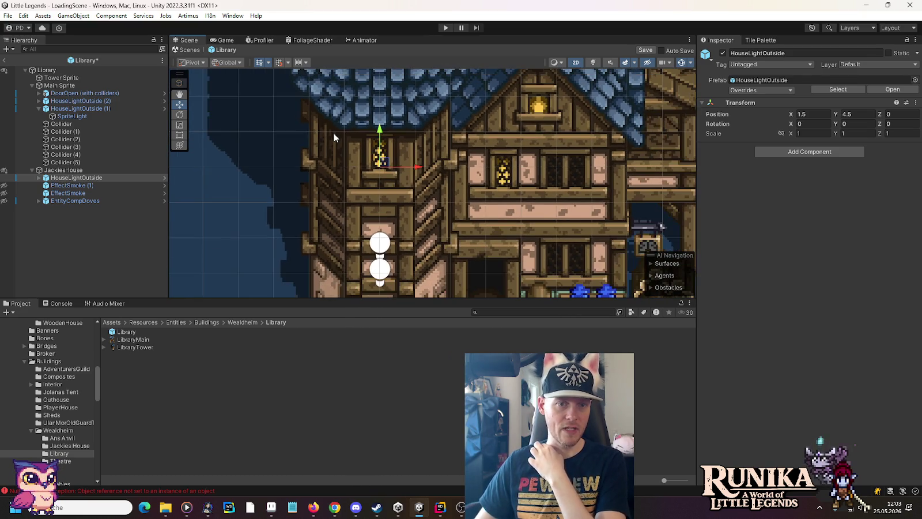
Step: Delete the LightSmooth (1) and LightSmooth (2) children of JackiesHouse's HouseLightOutside
{"action": "left_click", "coordinate": [57, 178]}
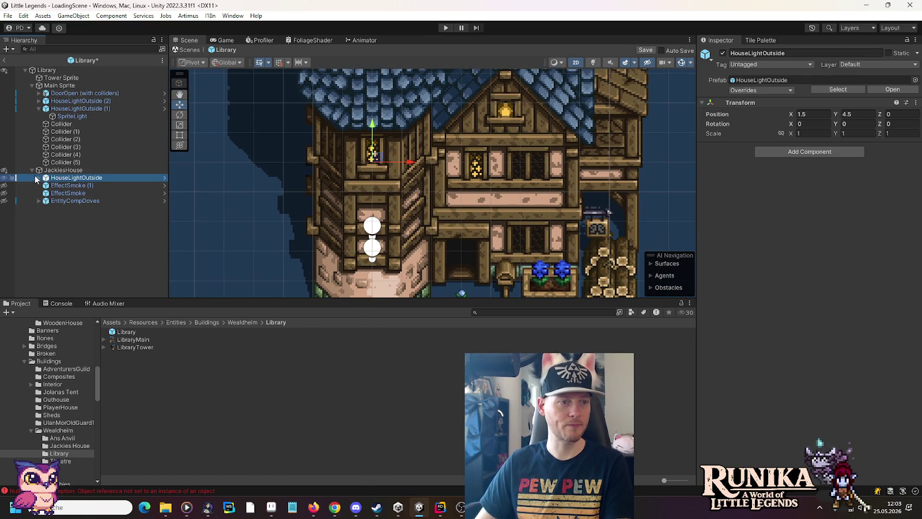
{"action": "left_click", "coordinate": [39, 177]}
{"action": "left_click", "coordinate": [83, 201]}
{"action": "left_click", "coordinate": [81, 193], "text": "shift"}
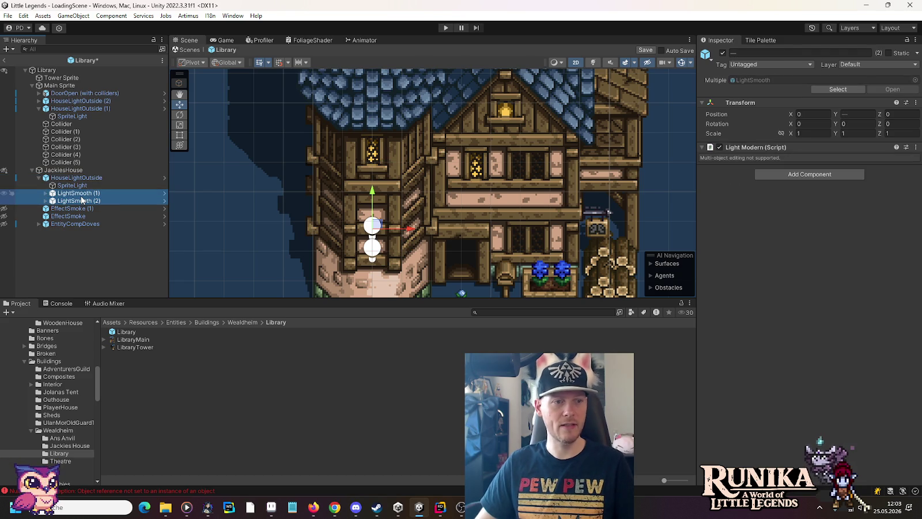
{"action": "key", "text": "Delete"}
{"action": "left_click", "coordinate": [39, 177]}
Step: Move that HouseLightOutside under Main Sprite below DoorOpen and frame it in view
{"action": "left_click", "coordinate": [79, 179]}
{"action": "mouse_move", "coordinate": [80, 180]}
{"action": "left_mouse_down"}
{"action": "mouse_move", "coordinate": [80, 97]}
{"action": "mouse_move", "coordinate": [74, 105]}
{"action": "left_mouse_up"}
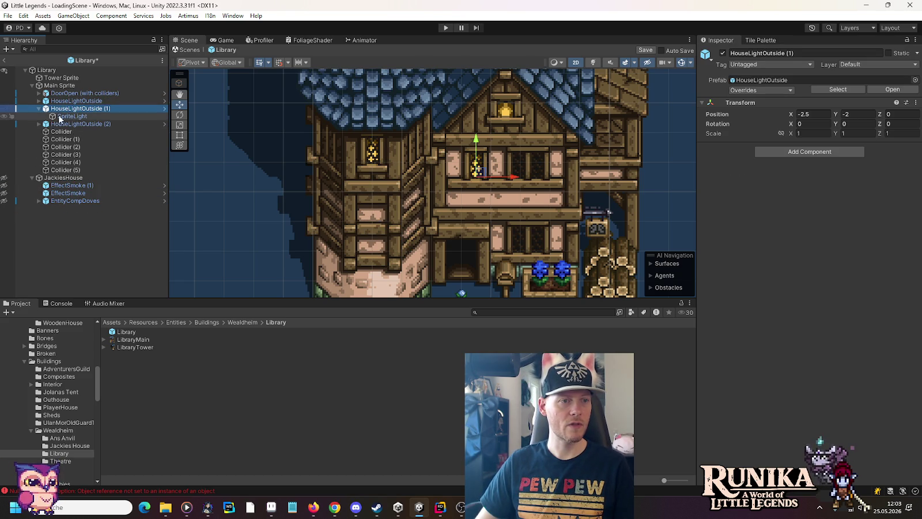
{"action": "left_click", "coordinate": [39, 108]}
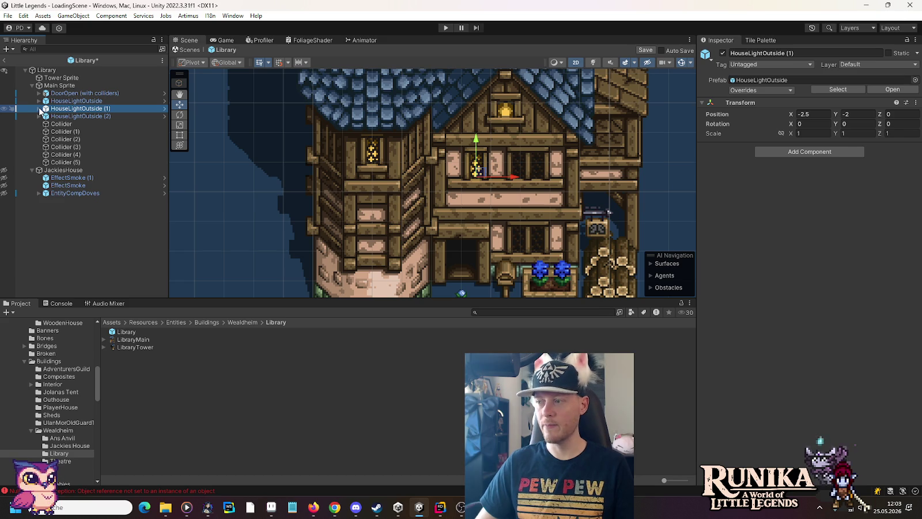
{"action": "scroll", "coordinate": [364, 132], "scroll_direction": "up", "scroll_amount": 3}
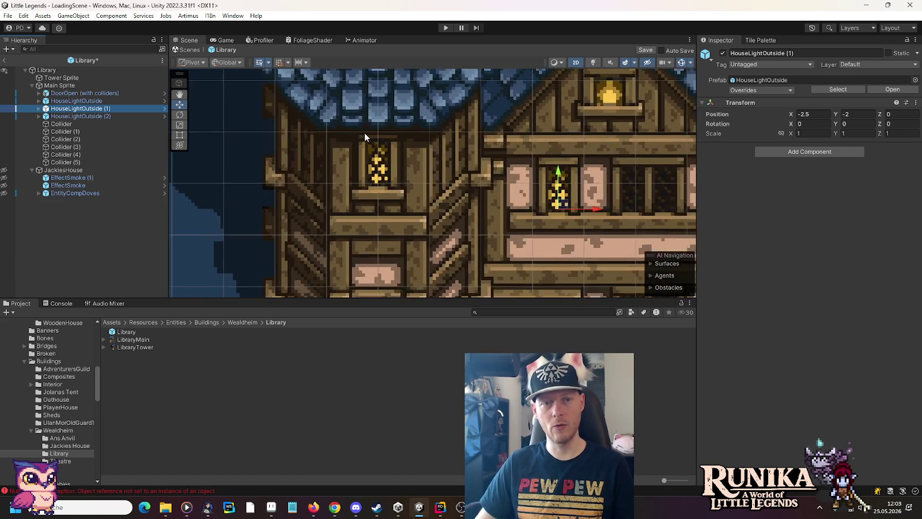
{"action": "scroll", "coordinate": [365, 133], "scroll_direction": "up", "scroll_amount": 5}
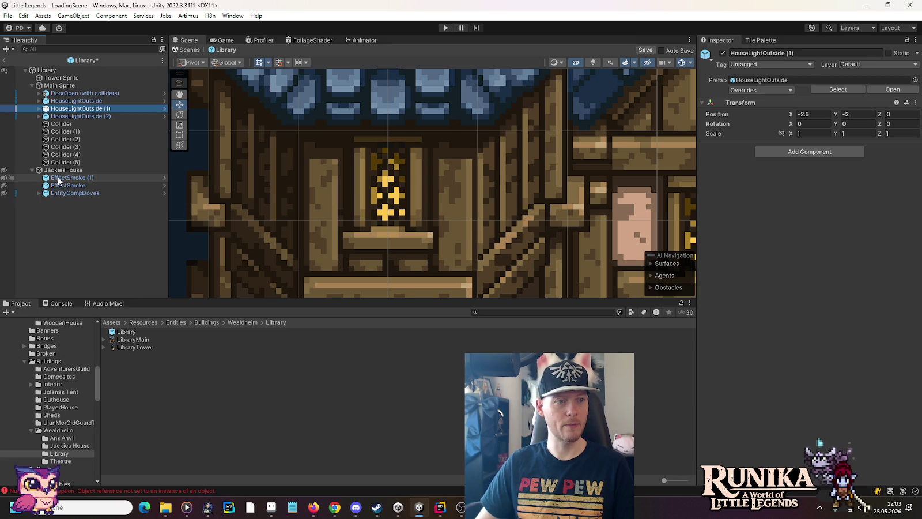
{"action": "scroll", "coordinate": [239, 200], "scroll_direction": "down", "scroll_amount": 3}
{"action": "key", "text": "f"}
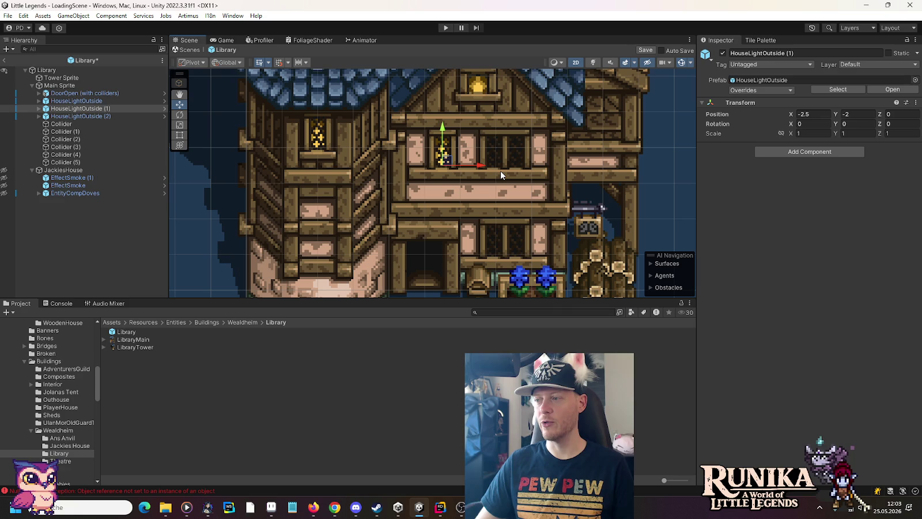
{"action": "scroll", "coordinate": [421, 229], "scroll_direction": "down", "scroll_amount": 1}
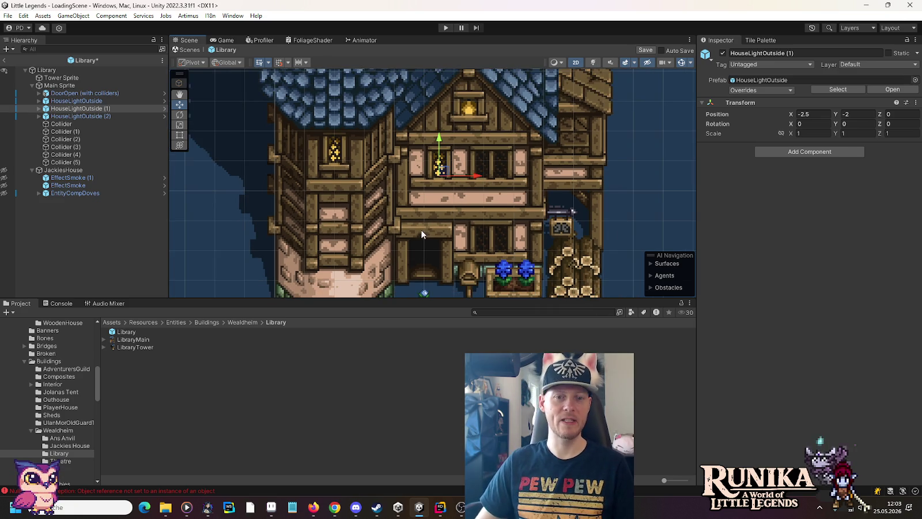
{"action": "scroll", "coordinate": [420, 229], "scroll_direction": "down", "scroll_amount": 2}
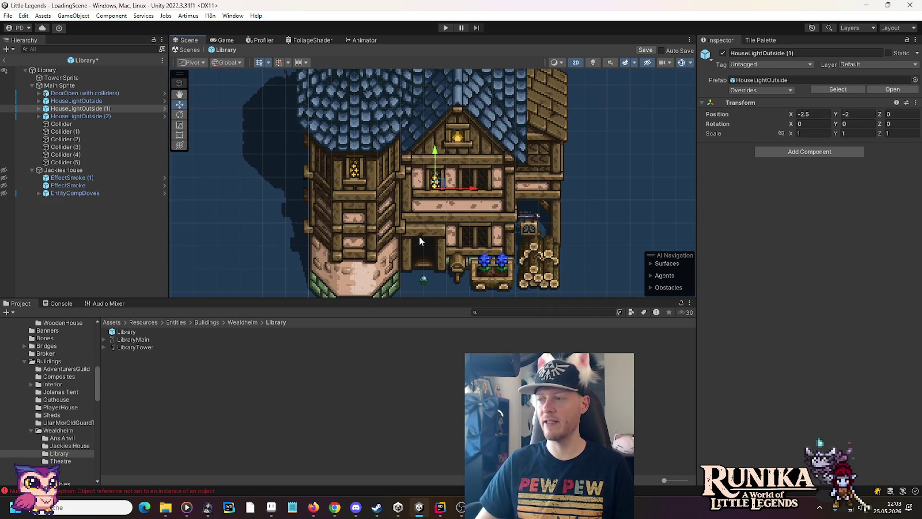
{"action": "left_click", "coordinate": [88, 178]}
{"action": "double_click", "coordinate": [87, 177]}
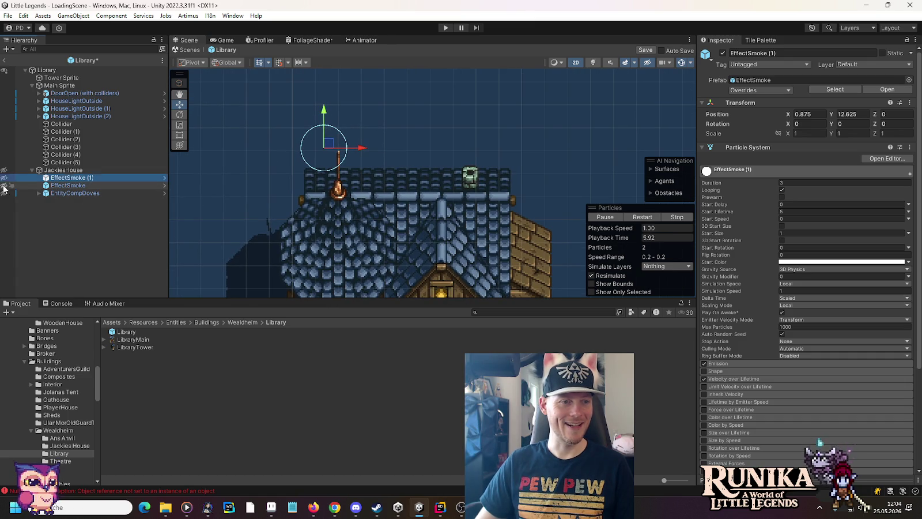
{"action": "left_click", "coordinate": [53, 187]}
{"action": "mouse_move", "coordinate": [326, 165]}
{"action": "left_mouse_down"}
{"action": "mouse_move", "coordinate": [422, 153]}
{"action": "mouse_move", "coordinate": [476, 169]}
{"action": "left_mouse_up"}
{"action": "scroll", "coordinate": [477, 170], "scroll_direction": "up", "scroll_amount": 3}
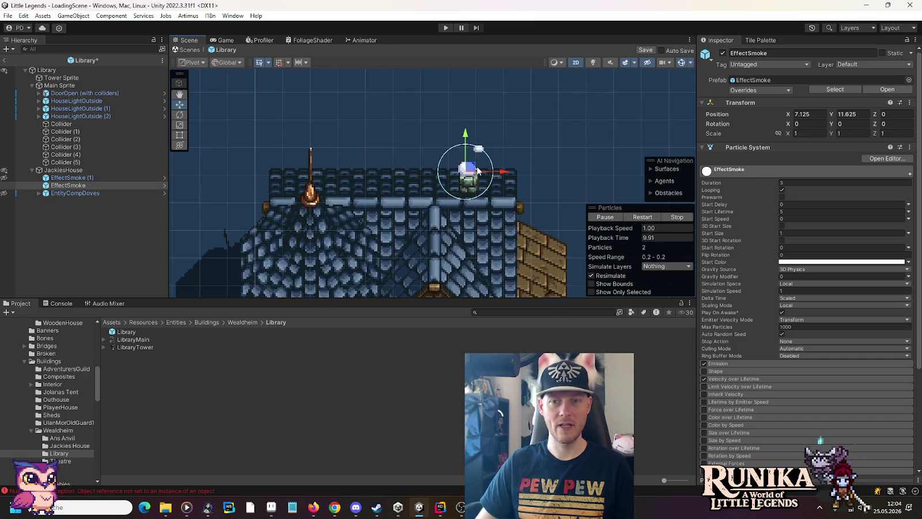
{"action": "scroll", "coordinate": [476, 172], "scroll_direction": "up", "scroll_amount": 5}
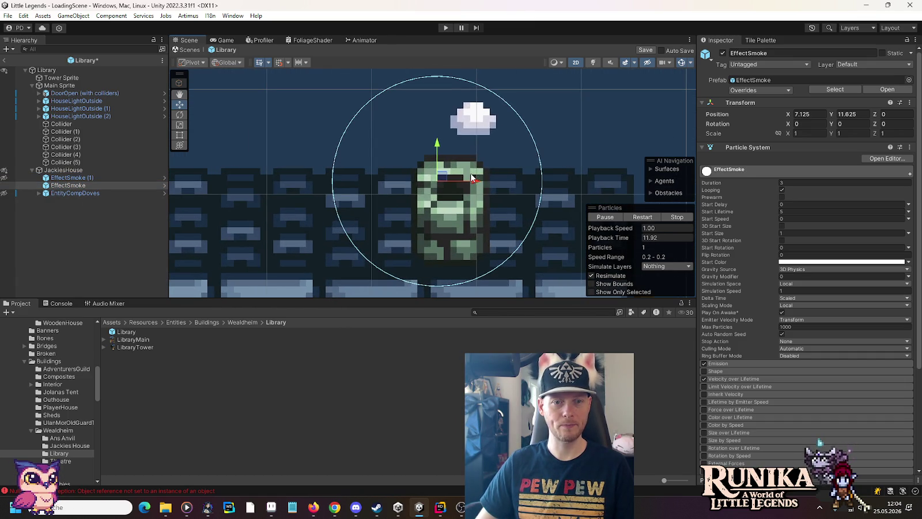
{"action": "left_click_drag", "start_coordinate": [472, 183], "coordinate": [499, 183]}
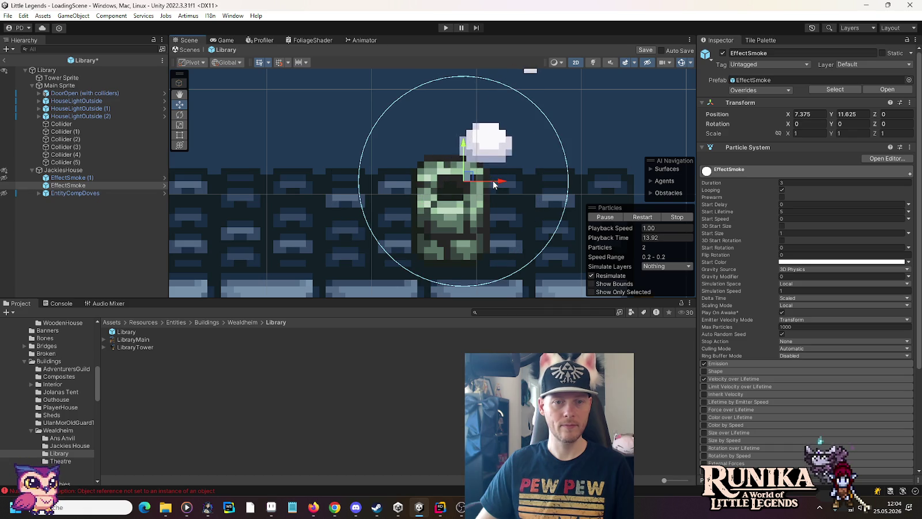
{"action": "left_click", "coordinate": [818, 114]}
{"action": "type", "text": "-1"}
{"action": "key", "text": "BackSpace"}
{"action": "key", "text": "BackSpace"}
{"action": "key", "text": "BackSpace"}
{"action": "type", "text": "25"}
{"action": "key", "text": "Tab"}
{"action": "key", "text": "Right"}
{"action": "type", "text": "-1"}
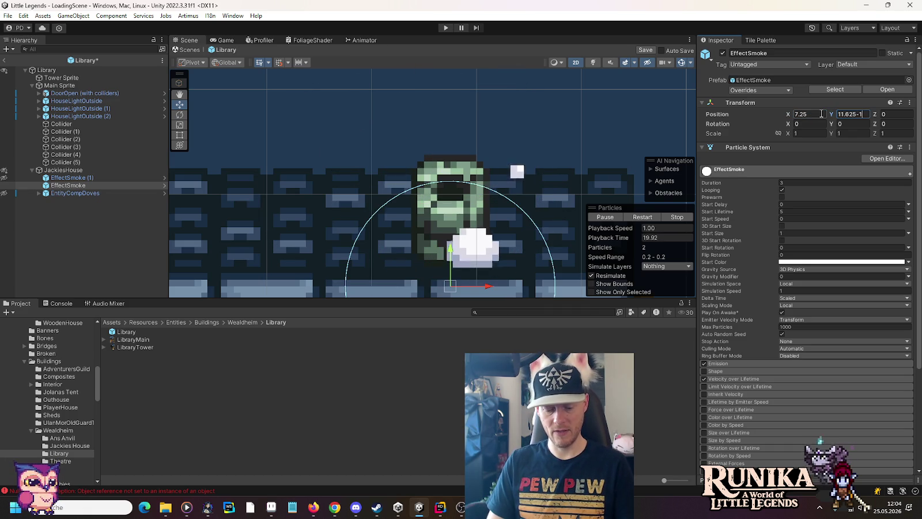
{"action": "type", "text": "/8"}
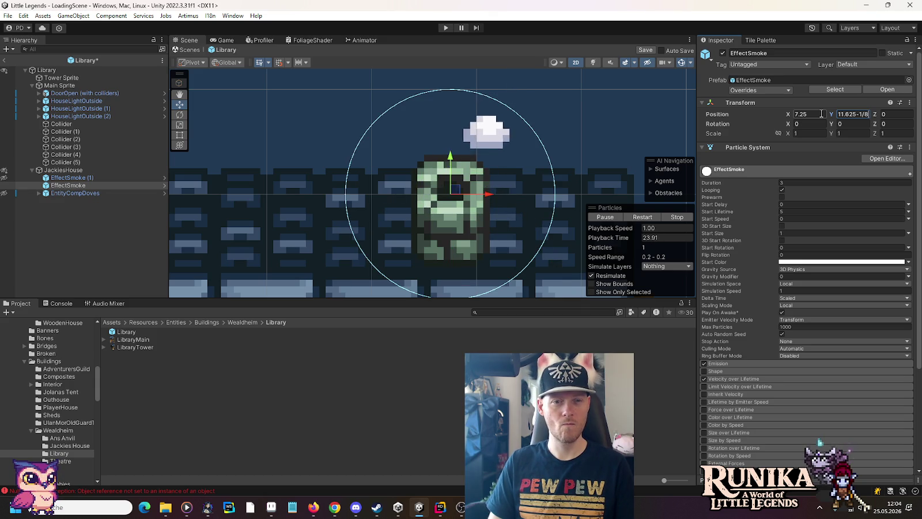
{"action": "key", "text": "BackSpace"}
{"action": "type", "text": "16"}
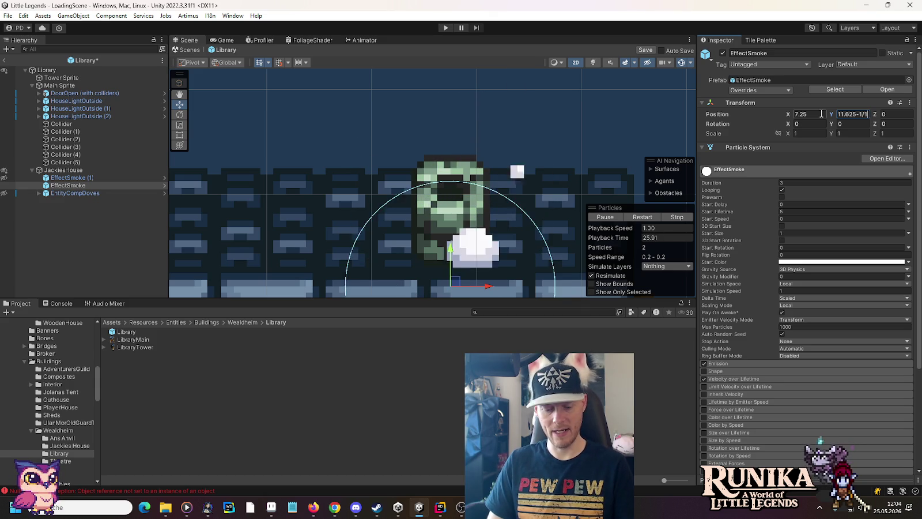
{"action": "key", "text": "Return"}
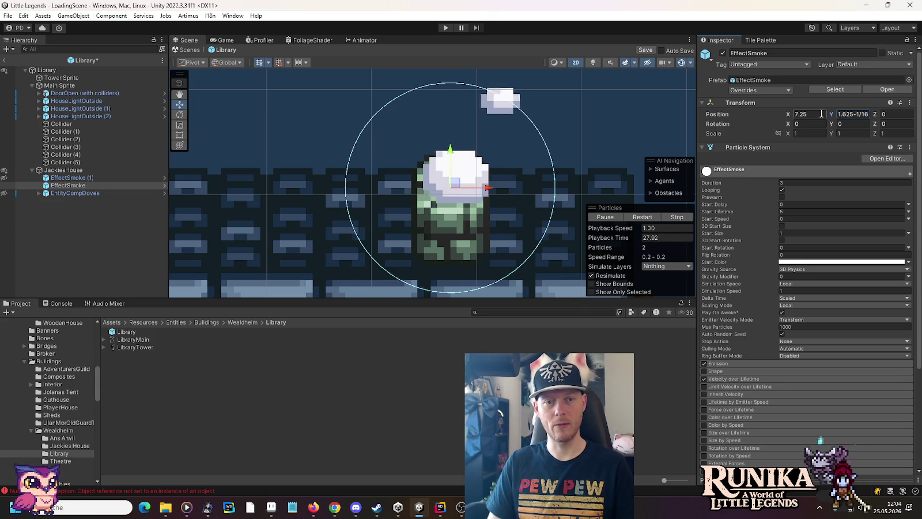
{"action": "scroll", "coordinate": [480, 227], "scroll_direction": "down", "scroll_amount": 2}
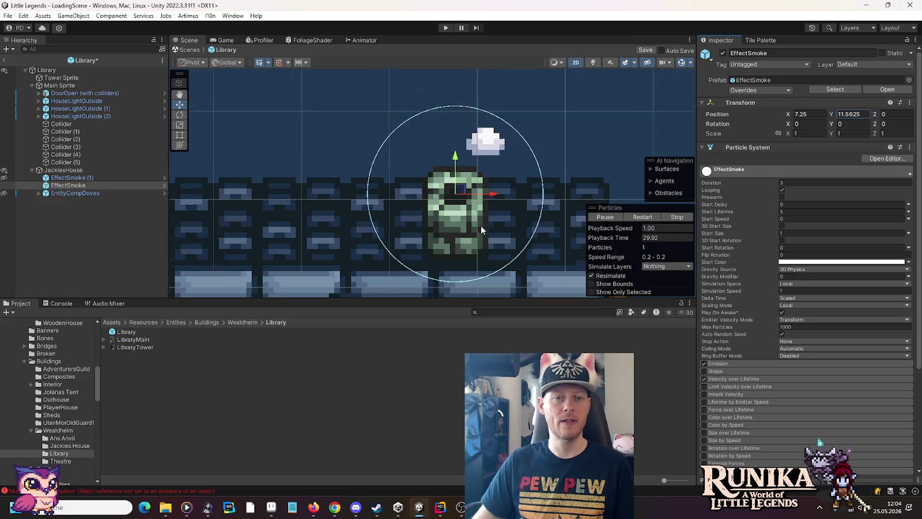
{"action": "scroll", "coordinate": [479, 226], "scroll_direction": "down", "scroll_amount": 5}
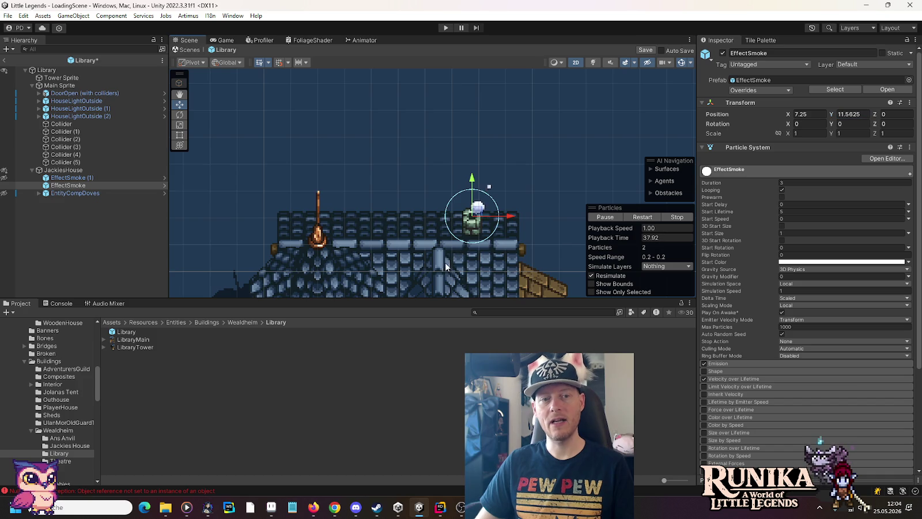
{"action": "left_click_drag", "start_coordinate": [445, 262], "coordinate": [448, 137]}
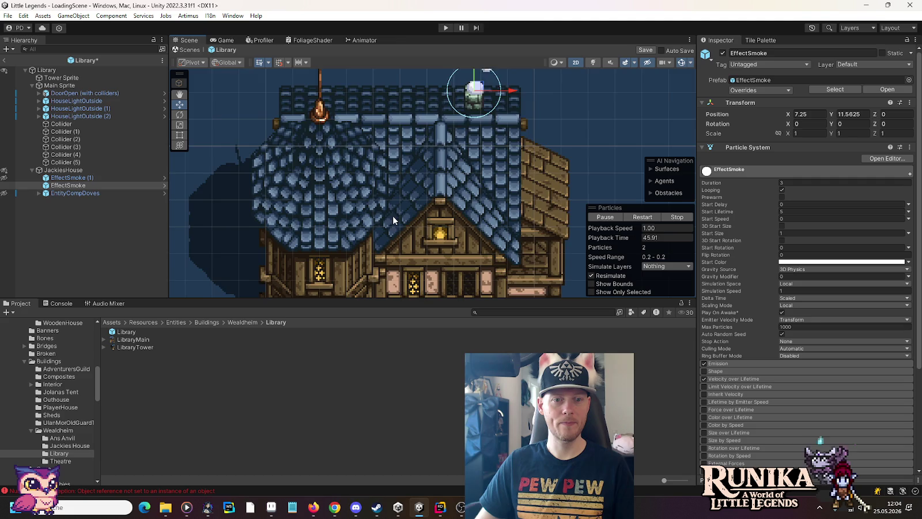
{"action": "left_click_drag", "start_coordinate": [393, 215], "coordinate": [383, 139]}
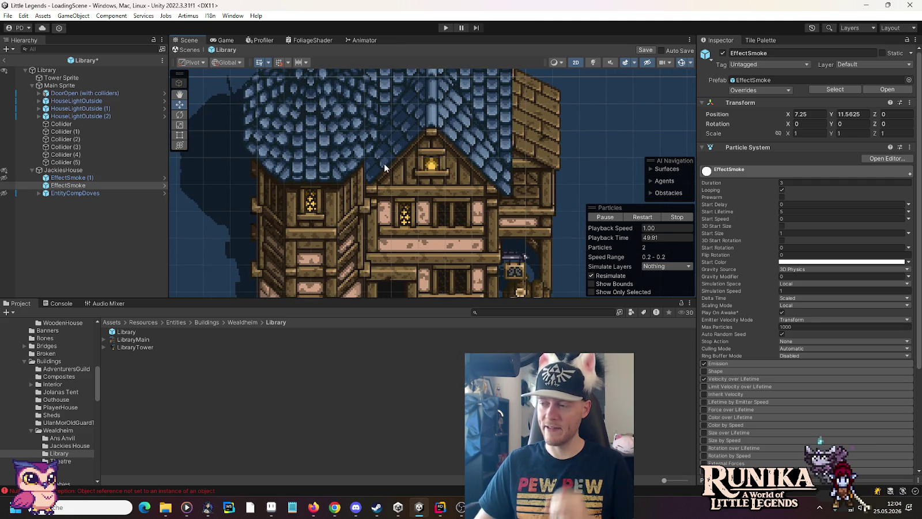
{"action": "scroll", "coordinate": [384, 162], "scroll_direction": "down", "scroll_amount": 2}
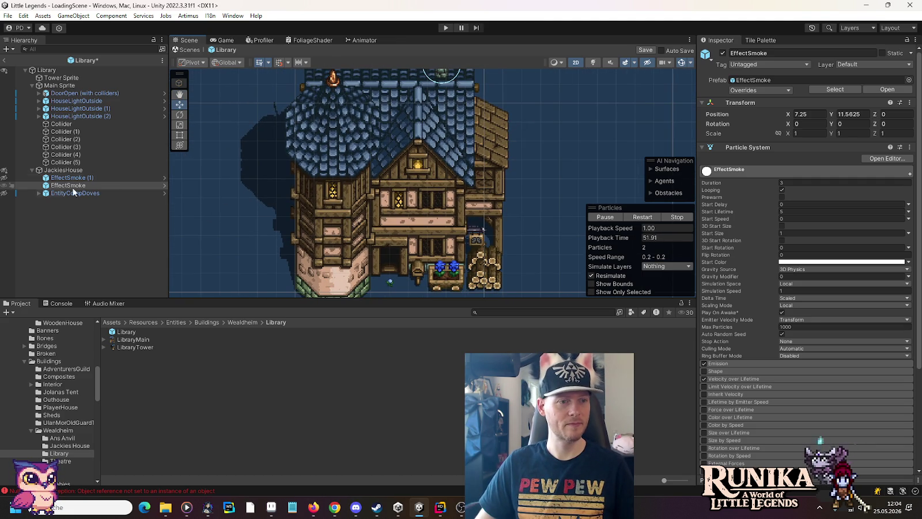
Step: Move EffectSmoke from JackiesHouse into Main Sprite and delete the duplicate EffectSmoke (1)
{"action": "left_click", "coordinate": [65, 185]}
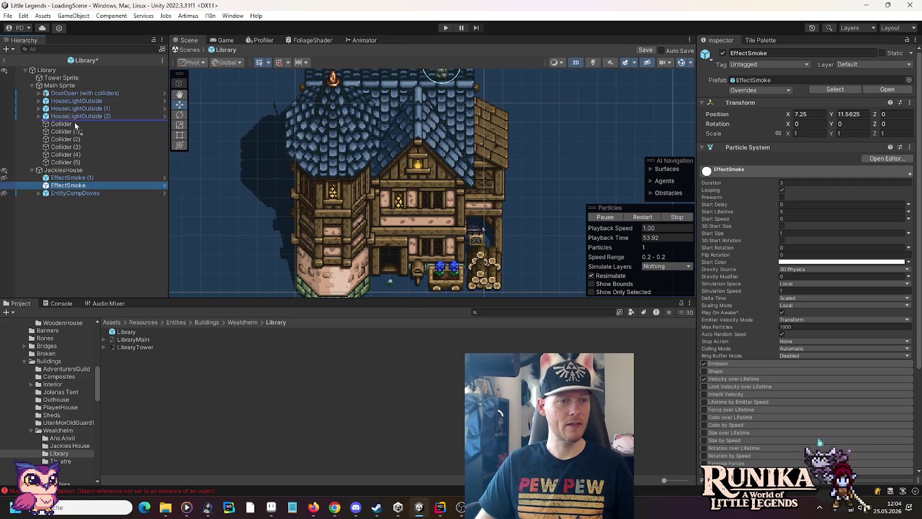
{"action": "left_click_drag", "start_coordinate": [73, 122], "coordinate": [73, 122]}
{"action": "left_click", "coordinate": [72, 185]}
{"action": "key", "text": "Delete"}
Step: Move EntityCompDoves from JackiesHouse into Main Sprite, leaving JackiesHouse empty
{"action": "left_click", "coordinate": [72, 187]}
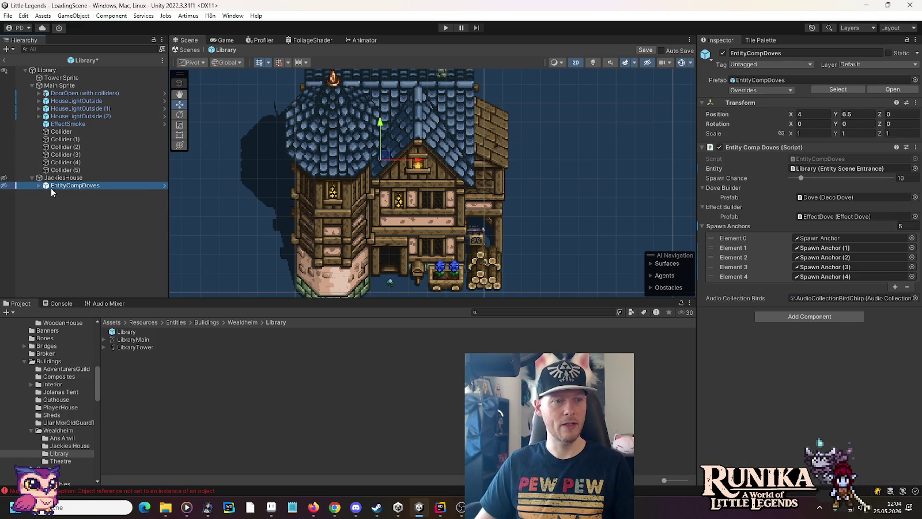
{"action": "mouse_move", "coordinate": [370, 143]}
{"action": "left_mouse_down"}
{"action": "mouse_move", "coordinate": [363, 210]}
{"action": "mouse_move", "coordinate": [358, 140]}
{"action": "left_mouse_up"}
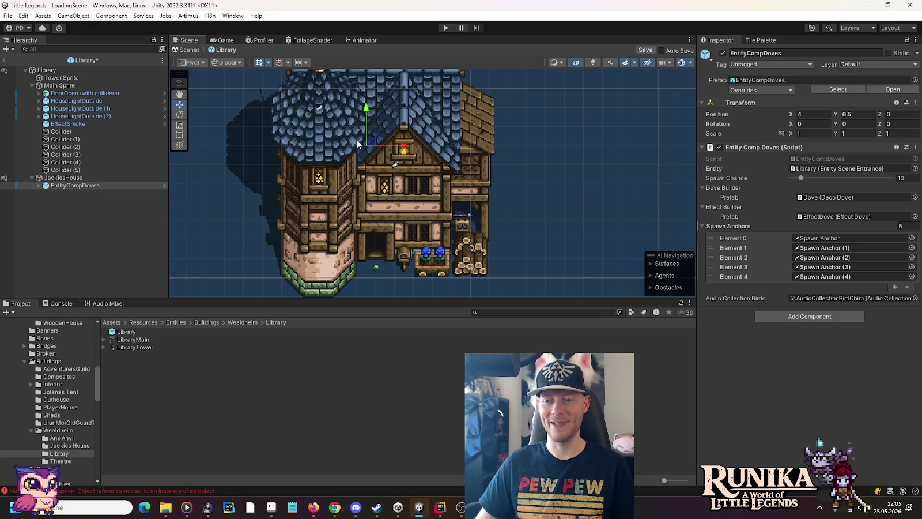
{"action": "left_click", "coordinate": [63, 185]}
{"action": "left_click_drag", "start_coordinate": [66, 136], "coordinate": [65, 128]}
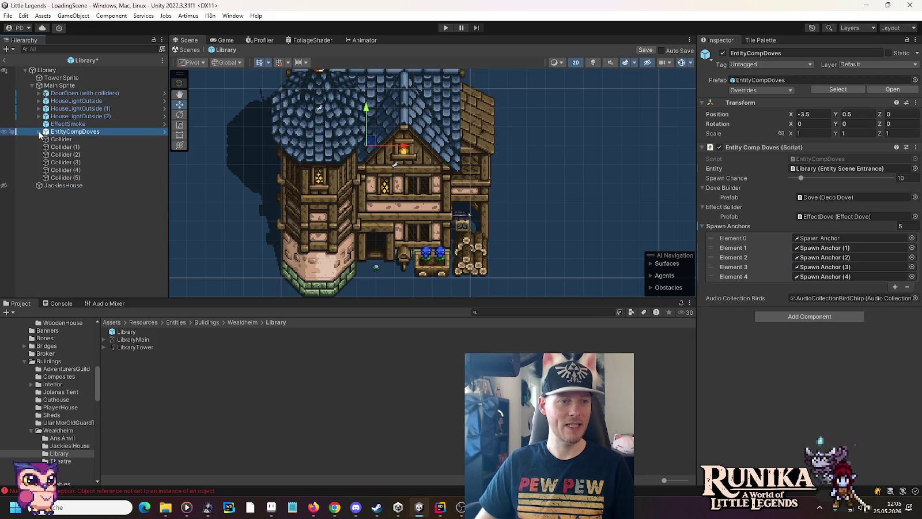
Step: Expand EntityCompDoves and move the first Spawn Anchor up onto the Library roof
{"action": "left_click", "coordinate": [40, 132]}
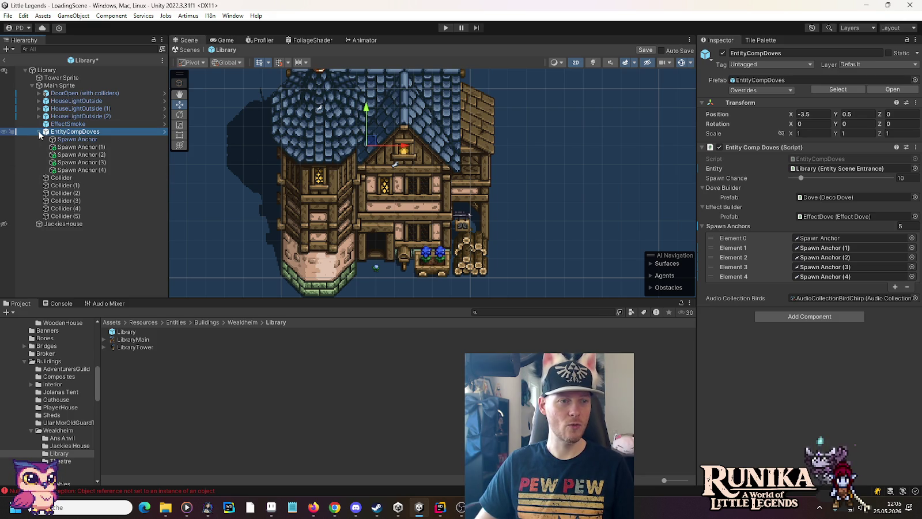
{"action": "left_click", "coordinate": [86, 141]}
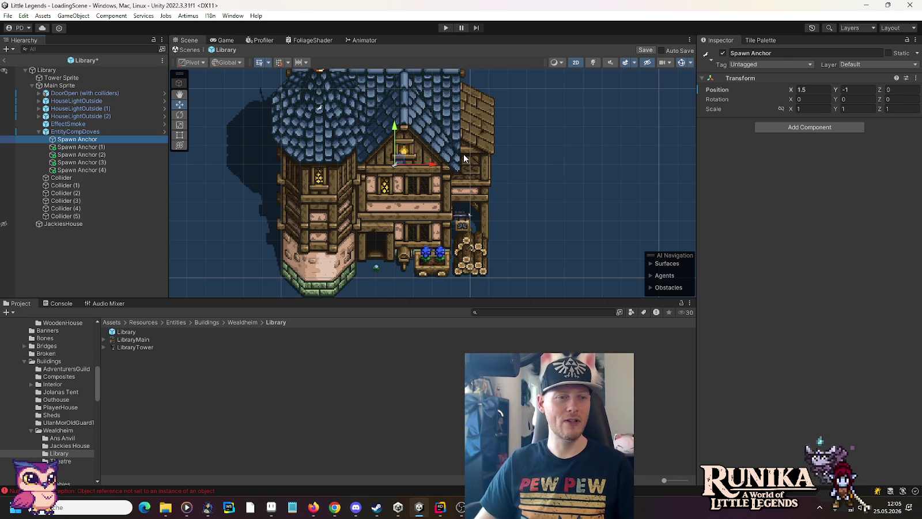
{"action": "scroll", "coordinate": [463, 154], "scroll_direction": "up", "scroll_amount": 1}
{"action": "left_click_drag", "start_coordinate": [444, 121], "coordinate": [459, 169]}
{"action": "left_click_drag", "start_coordinate": [405, 213], "coordinate": [414, 158]}
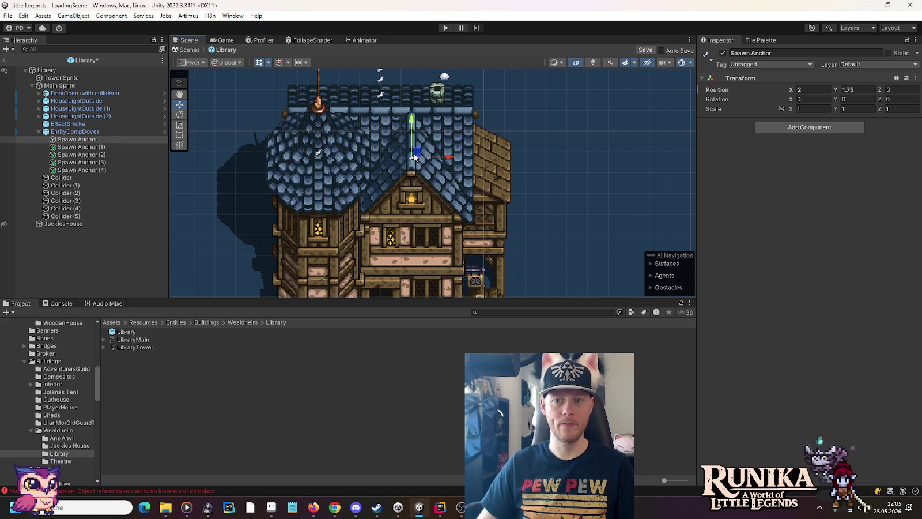
Step: Move Spawn Anchor (2) down onto the roof and Spawn Anchor (1) onto the roof slope
{"action": "left_click", "coordinate": [90, 147]}
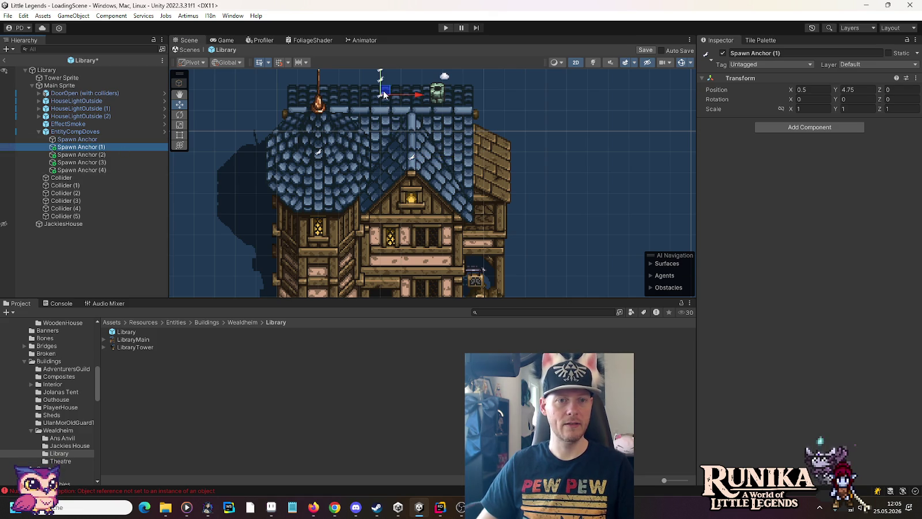
{"action": "left_click", "coordinate": [86, 154]}
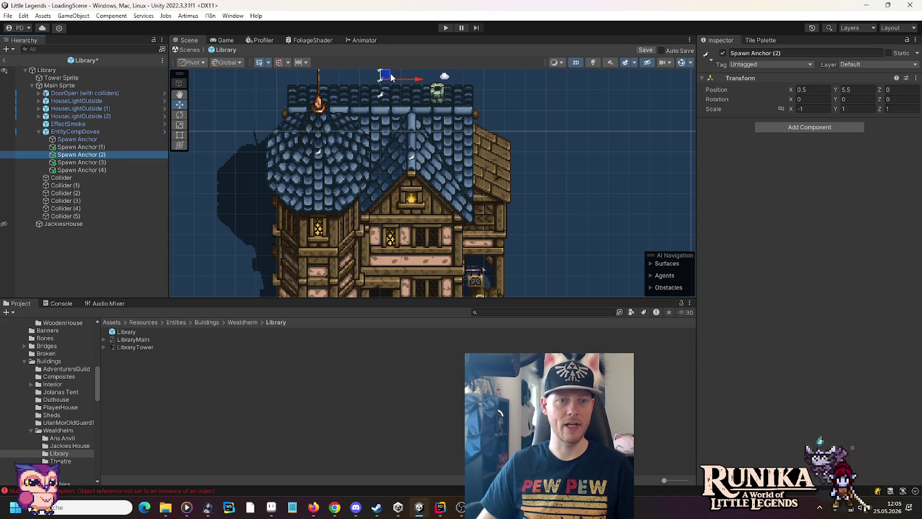
{"action": "mouse_move", "coordinate": [384, 78]}
{"action": "left_mouse_down"}
{"action": "mouse_move", "coordinate": [407, 128]}
{"action": "mouse_move", "coordinate": [429, 115]}
{"action": "left_mouse_up"}
{"action": "left_click", "coordinate": [107, 148]}
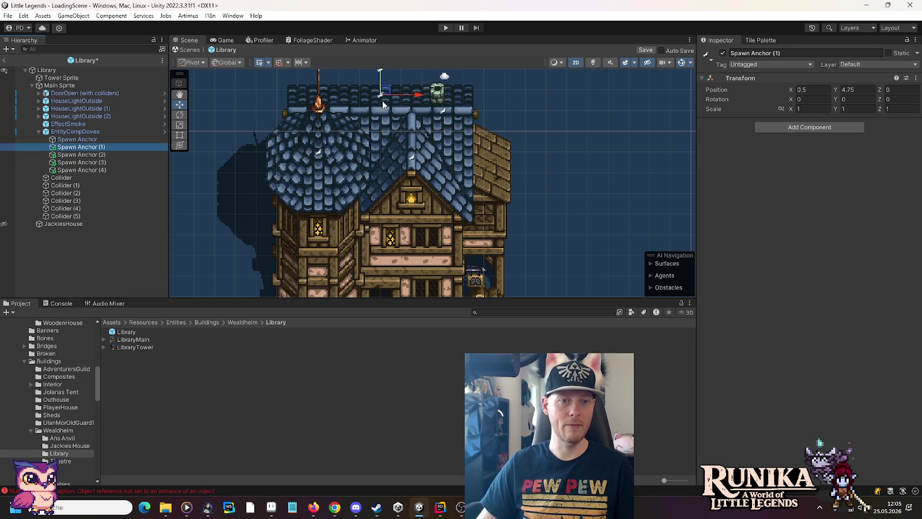
{"action": "mouse_move", "coordinate": [384, 94]}
{"action": "left_mouse_down"}
{"action": "mouse_move", "coordinate": [410, 143]}
{"action": "mouse_move", "coordinate": [448, 110]}
{"action": "mouse_move", "coordinate": [522, 108]}
{"action": "mouse_move", "coordinate": [472, 104]}
{"action": "left_mouse_up"}
Step: Move Spawn Anchor (3) to the house's right side
{"action": "left_click", "coordinate": [103, 154]}
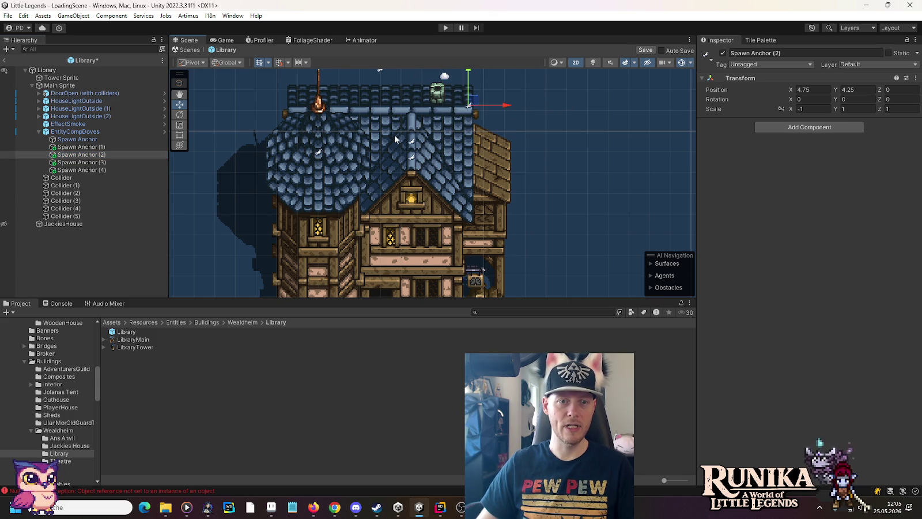
{"action": "left_click", "coordinate": [80, 162]}
{"action": "left_click_drag", "start_coordinate": [361, 99], "coordinate": [361, 144]}
{"action": "key", "text": "w"}
{"action": "mouse_move", "coordinate": [384, 115]}
{"action": "left_mouse_down"}
{"action": "mouse_move", "coordinate": [443, 200]}
{"action": "mouse_move", "coordinate": [441, 254]}
{"action": "mouse_move", "coordinate": [455, 118]}
{"action": "mouse_move", "coordinate": [458, 136]}
{"action": "left_mouse_up"}
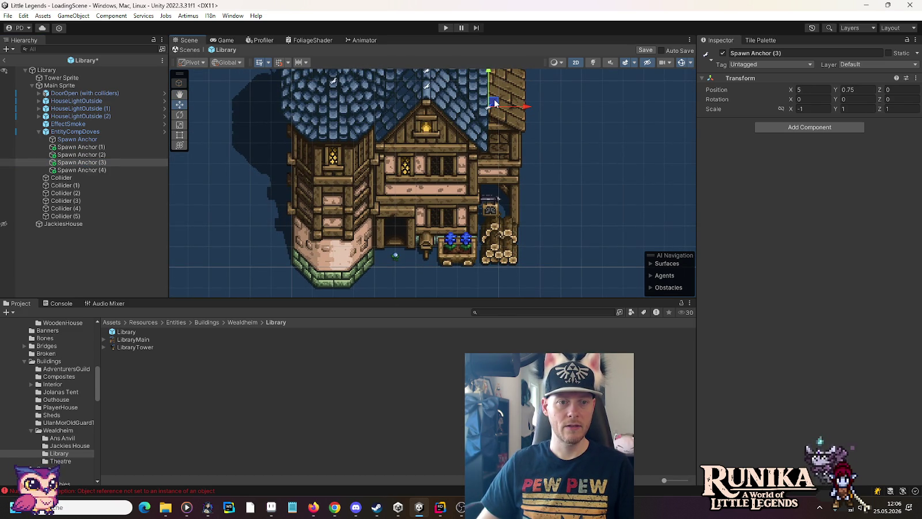
Step: Shift Spawn Anchor (3) to the left roof edge and raise Spawn Anchor (4) atop the right wall at (6.5, 1)
{"action": "mouse_move", "coordinate": [494, 98]}
{"action": "left_mouse_down"}
{"action": "mouse_move", "coordinate": [493, 82]}
{"action": "mouse_move", "coordinate": [510, 138]}
{"action": "mouse_move", "coordinate": [353, 134]}
{"action": "mouse_move", "coordinate": [358, 125]}
{"action": "left_mouse_up"}
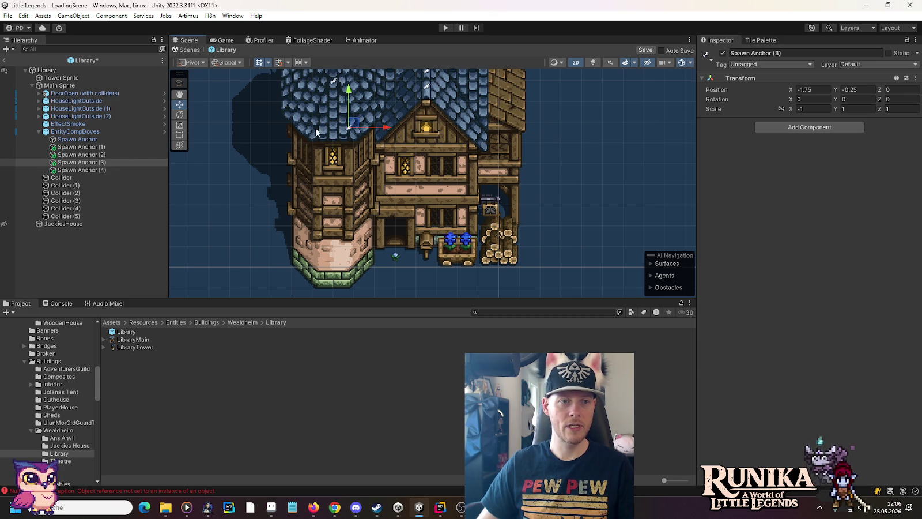
{"action": "left_click", "coordinate": [81, 170]}
{"action": "left_click_drag", "start_coordinate": [382, 160], "coordinate": [381, 163]}
{"action": "key", "text": "w"}
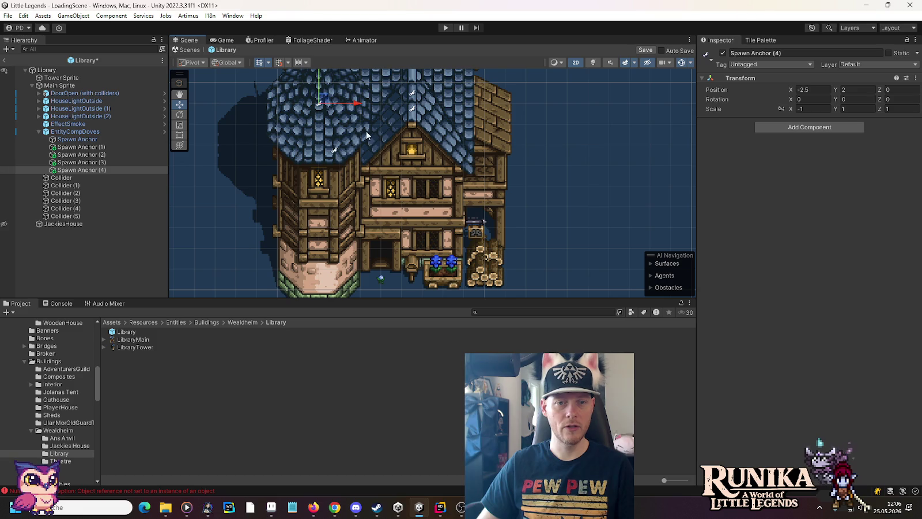
{"action": "mouse_move", "coordinate": [321, 103]}
{"action": "left_mouse_down"}
{"action": "mouse_move", "coordinate": [455, 173]}
{"action": "mouse_move", "coordinate": [494, 181]}
{"action": "left_mouse_up"}
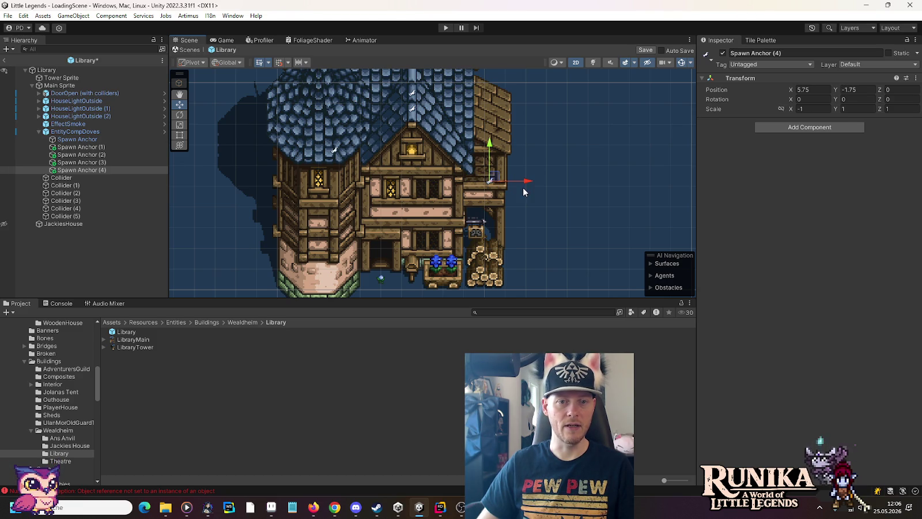
{"action": "left_click_drag", "start_coordinate": [496, 181], "coordinate": [489, 182]}
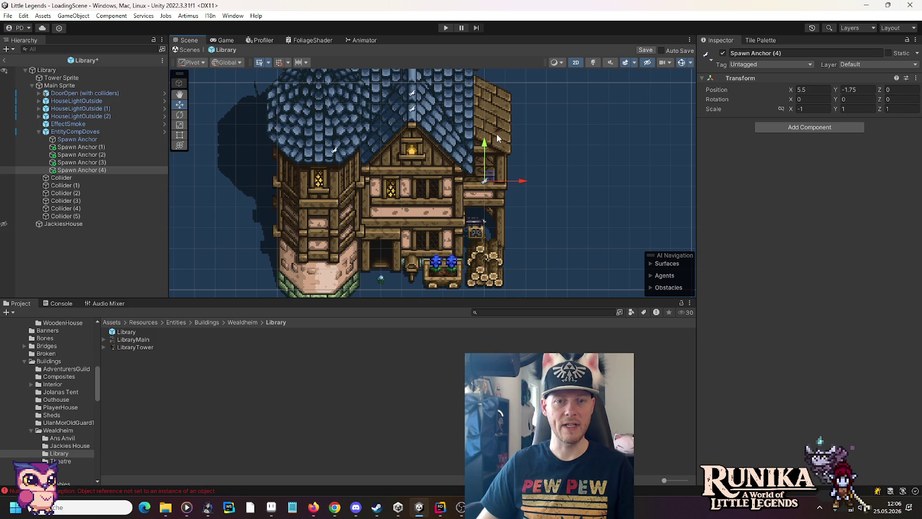
{"action": "left_click_drag", "start_coordinate": [489, 180], "coordinate": [509, 124]}
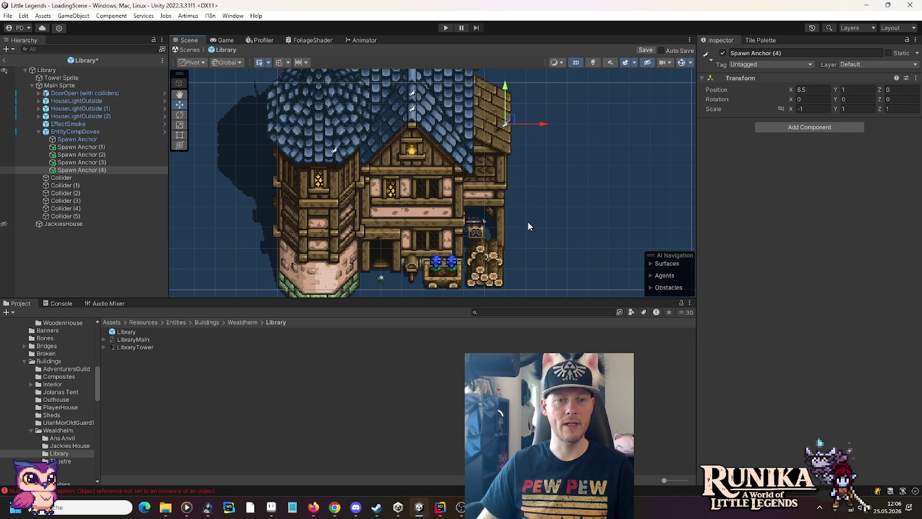
Step: Bring the Library's lower part into view and select EntityCompDoves
{"action": "scroll", "coordinate": [529, 226], "scroll_direction": "up", "scroll_amount": 5}
{"action": "scroll", "coordinate": [518, 180], "scroll_direction": "down", "scroll_amount": 3}
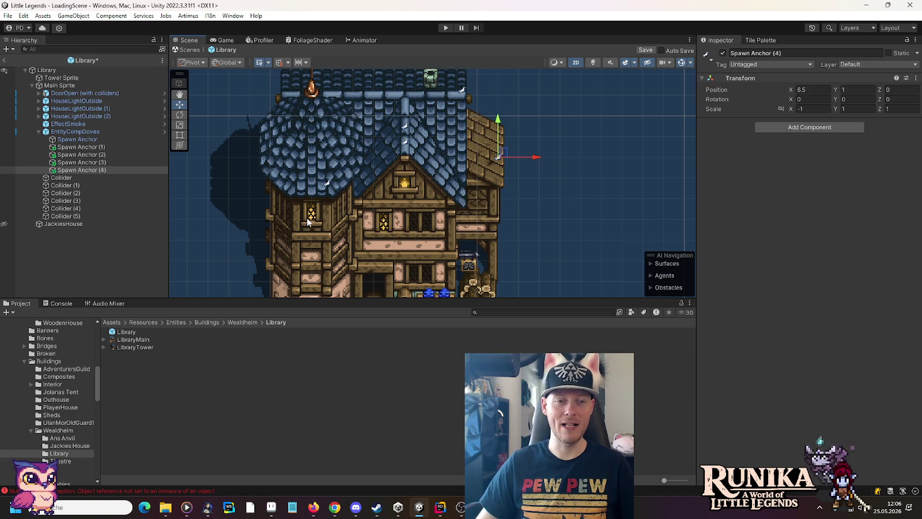
{"action": "mouse_move", "coordinate": [385, 243]}
{"action": "left_mouse_down"}
{"action": "mouse_move", "coordinate": [371, 131]}
{"action": "mouse_move", "coordinate": [371, 171]}
{"action": "left_mouse_up"}
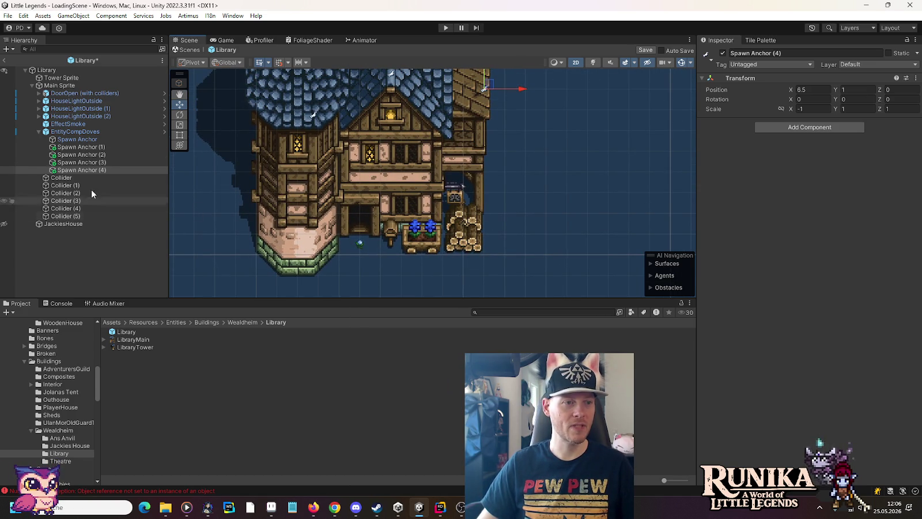
{"action": "left_click", "coordinate": [77, 132]}
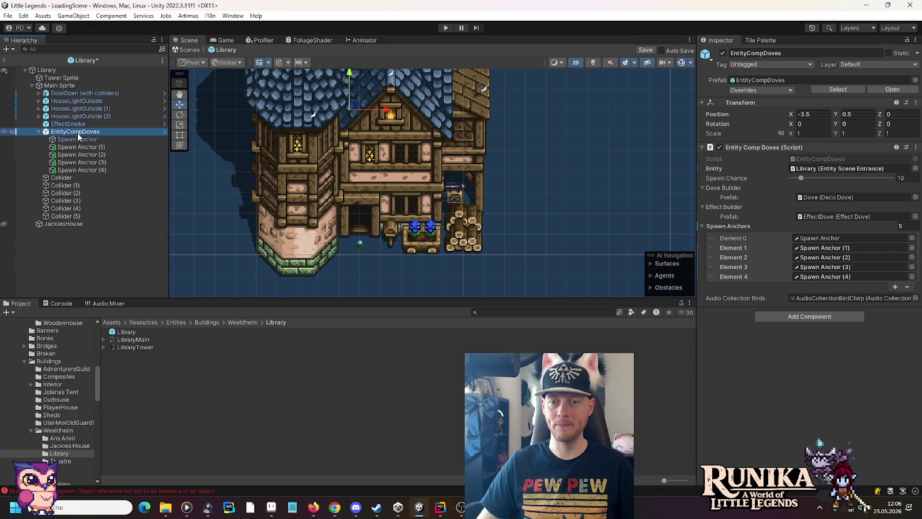
Step: Collapse EntityCompDoves and select JackiesHouse to view its Connected Sprites and Particle Systems
{"action": "left_click", "coordinate": [39, 132]}
{"action": "left_click", "coordinate": [58, 185]}
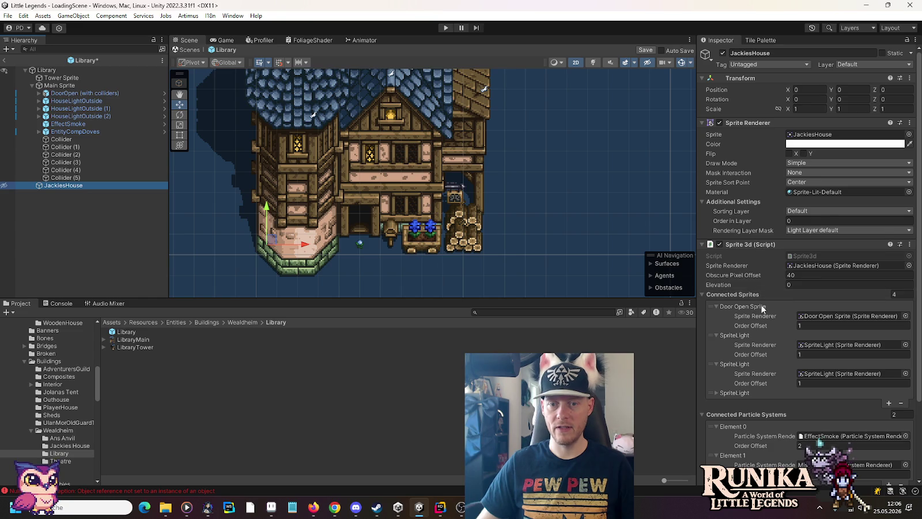
{"action": "scroll", "coordinate": [762, 305], "scroll_direction": "down", "scroll_amount": 3}
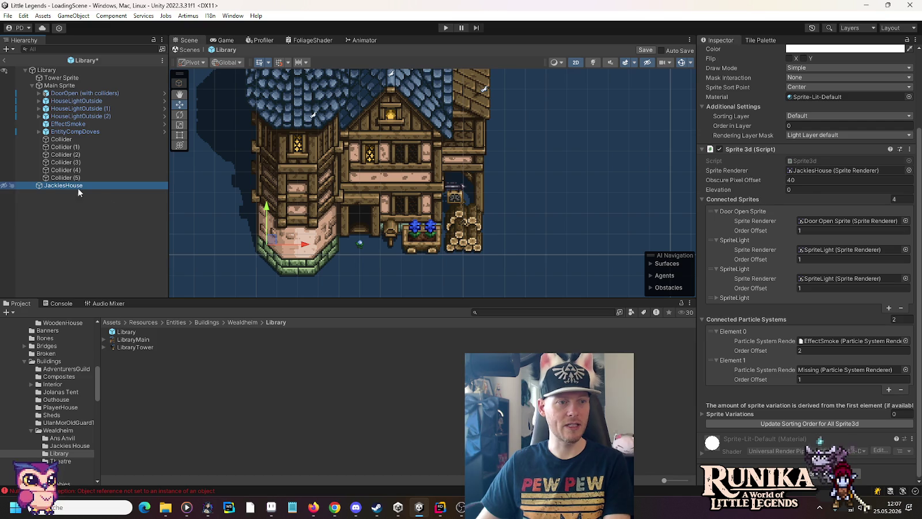
{"action": "left_click", "coordinate": [65, 179]}
{"action": "left_click", "coordinate": [62, 184]}
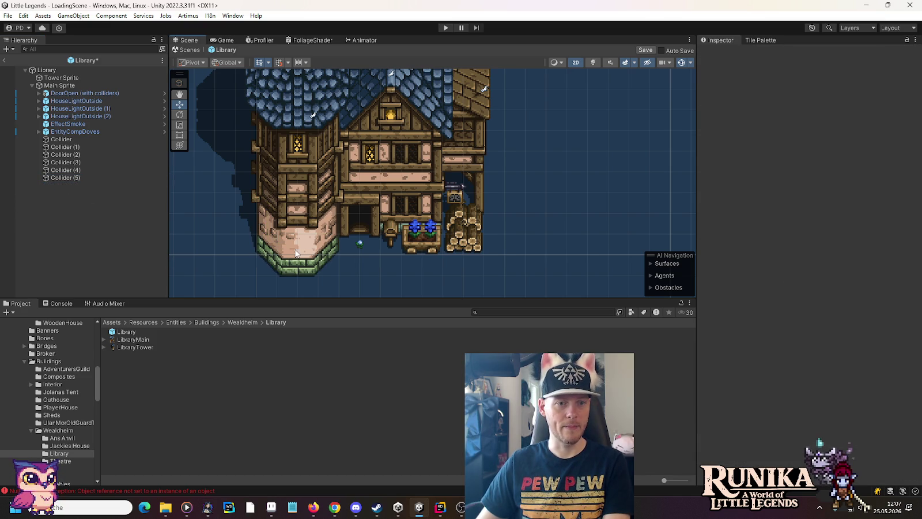
Step: Remove JackiesHouse and move HouseLightOutside under the Tower Sprite
{"action": "key", "text": "ctrl+z"}
{"action": "left_click_drag", "start_coordinate": [253, 126], "coordinate": [271, 207]}
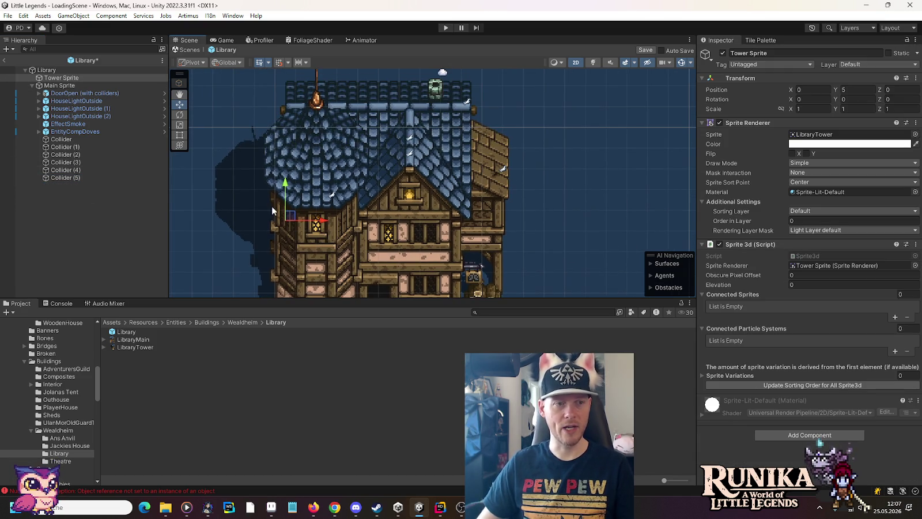
{"action": "left_click", "coordinate": [80, 116]}
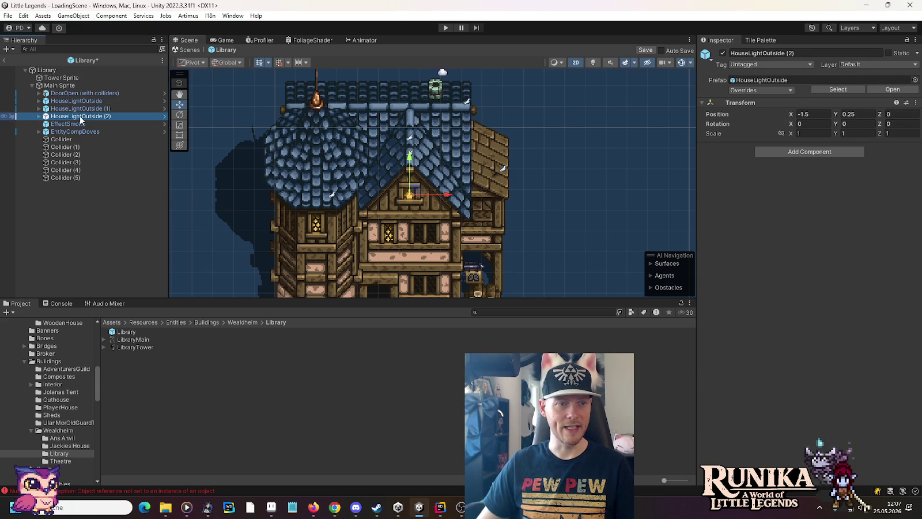
{"action": "left_click", "coordinate": [83, 109]}
{"action": "left_click", "coordinate": [83, 101]}
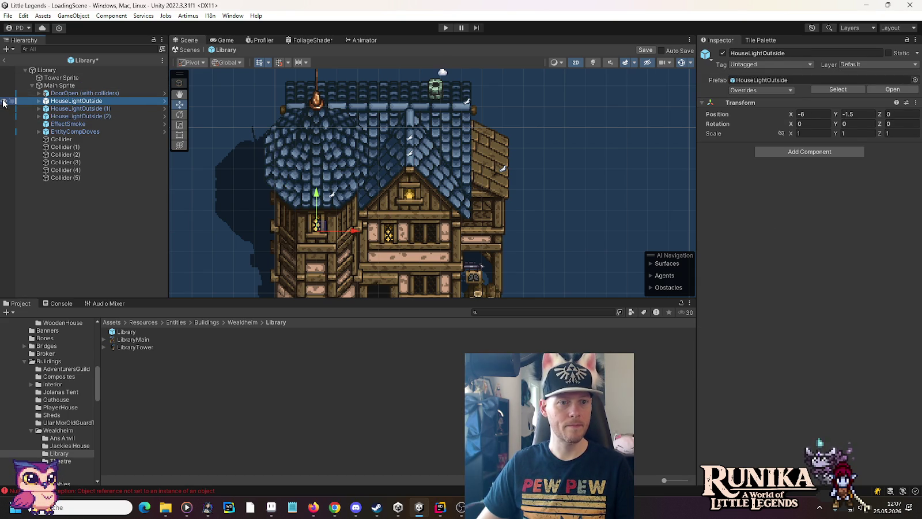
{"action": "left_click_drag", "start_coordinate": [57, 102], "coordinate": [64, 81]}
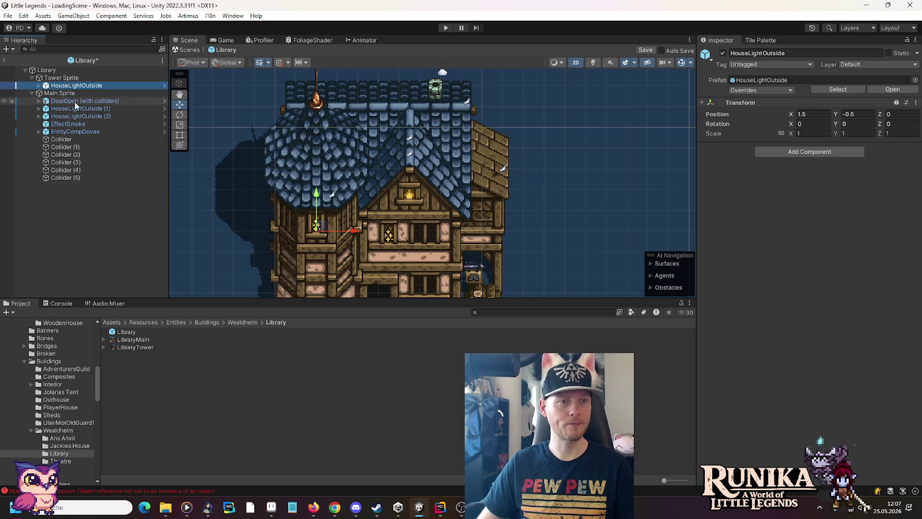
Step: Add HouseLightOutside's SpriteLight as the Tower Sprite's connected sprite with order offset 1
{"action": "left_click", "coordinate": [58, 77]}
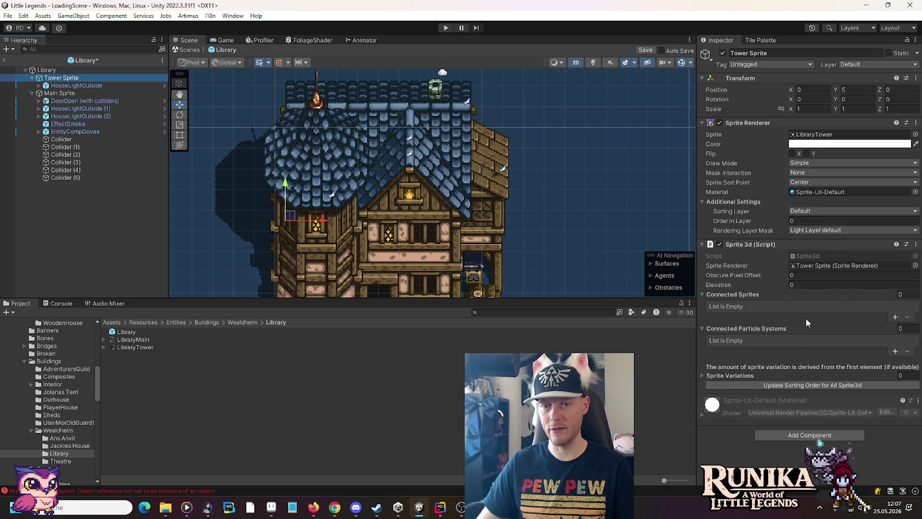
{"action": "left_click", "coordinate": [895, 317]}
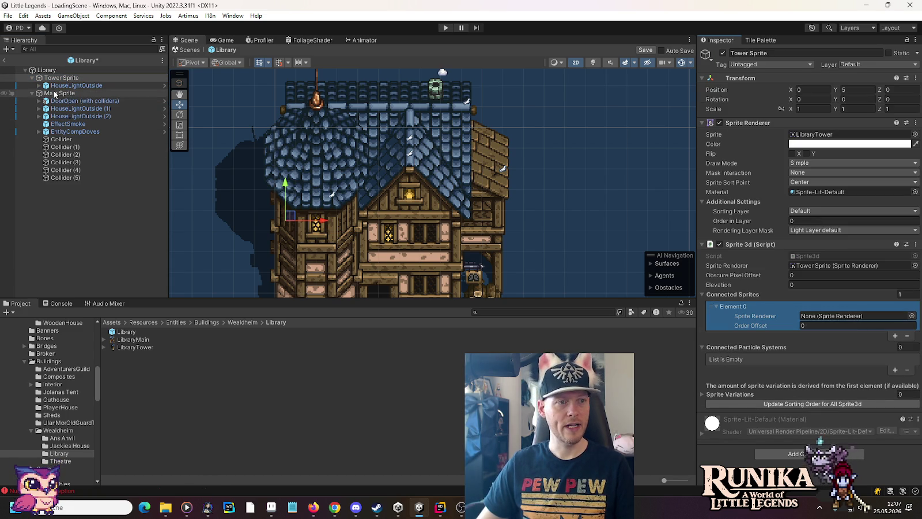
{"action": "left_click", "coordinate": [39, 85]}
{"action": "left_click_drag", "start_coordinate": [72, 93], "coordinate": [813, 323]}
{"action": "left_click", "coordinate": [811, 325]}
{"action": "type", "text": "1"}
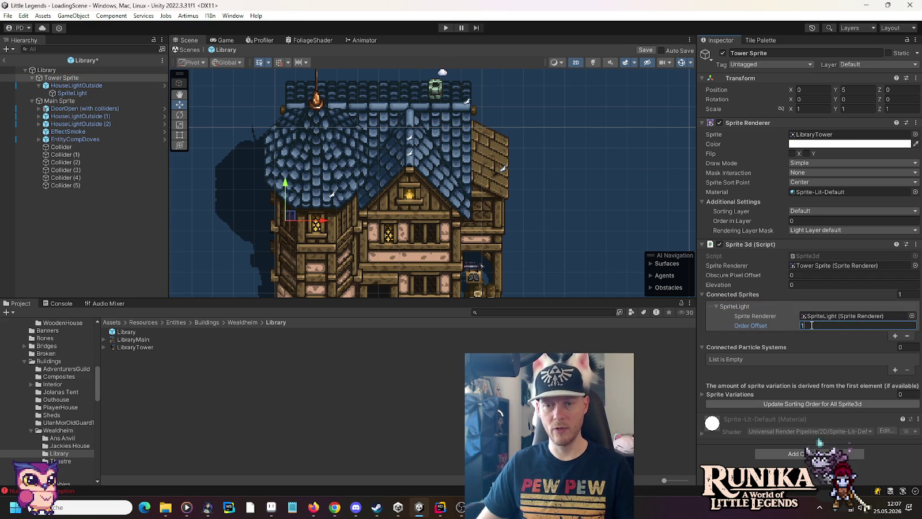
{"action": "left_click", "coordinate": [39, 86]}
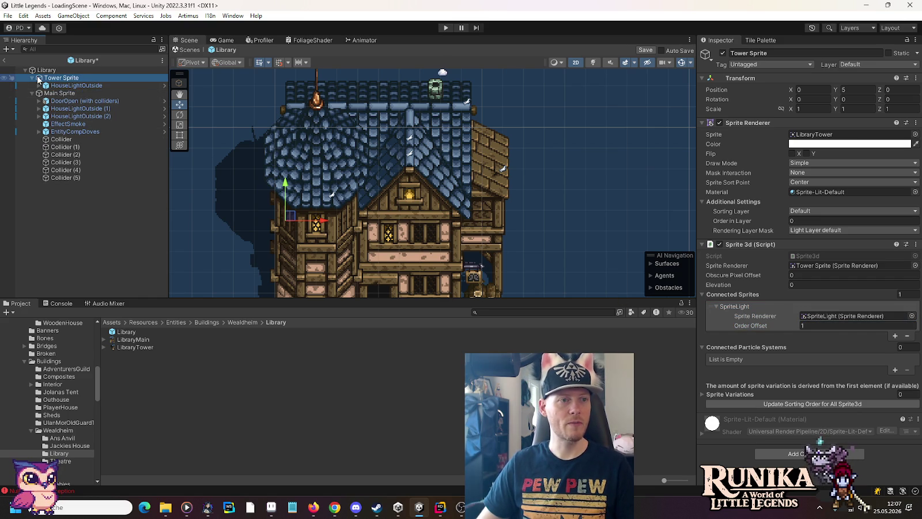
{"action": "left_click", "coordinate": [25, 79]}
{"action": "left_click_drag", "start_coordinate": [403, 264], "coordinate": [420, 167]}
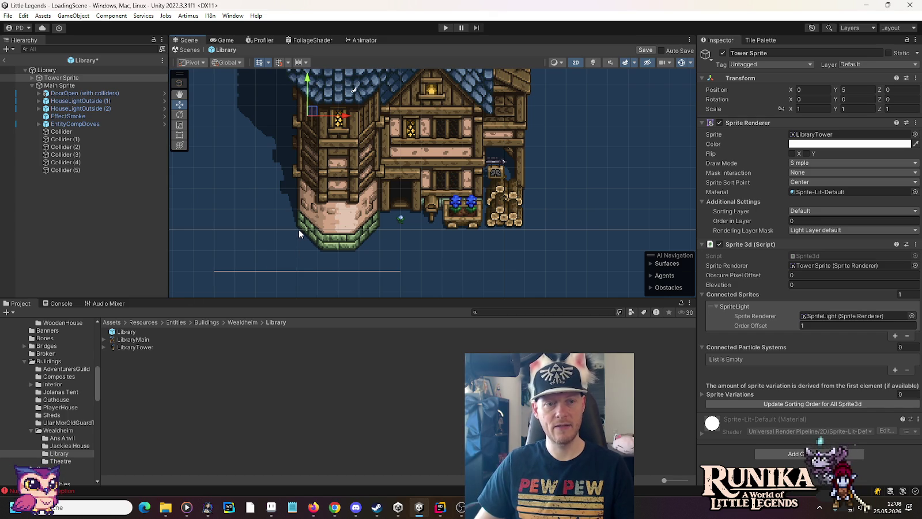
Step: Enter Obscure Pixel Offset 40 on Tower Sprite, then 24 on Main Sprite
{"action": "left_click", "coordinate": [817, 277]}
{"action": "type", "text": "40"}
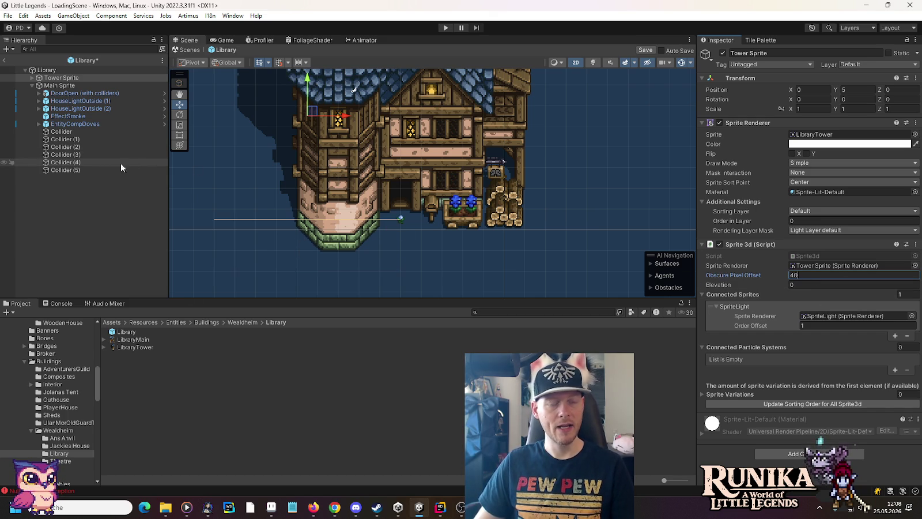
{"action": "left_click", "coordinate": [71, 87]}
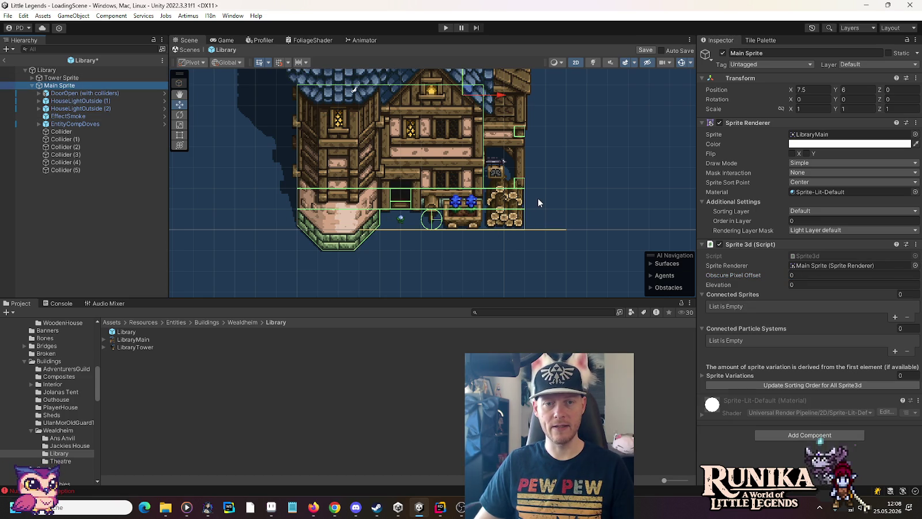
{"action": "left_click", "coordinate": [815, 276]}
{"action": "type", "text": "24"}
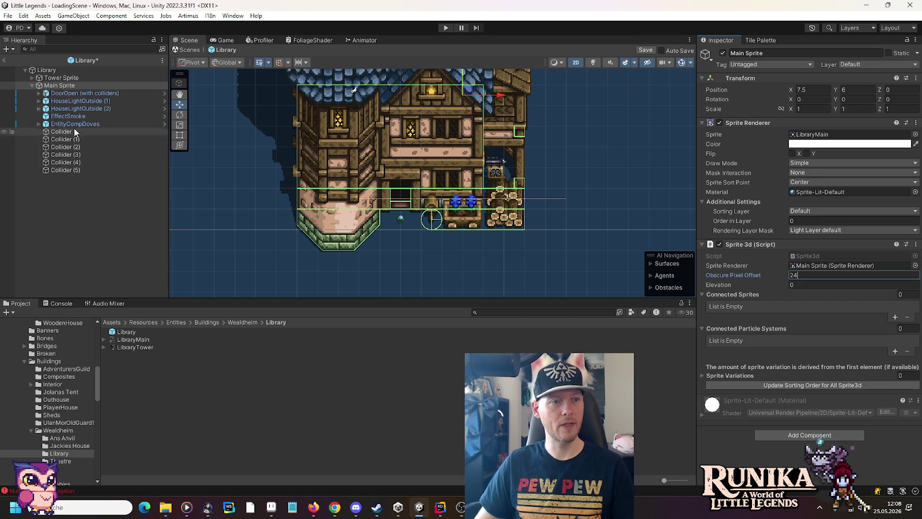
Step: Switch between Tower Sprite and Main Sprite to compare their offsets, ending on Tower Sprite
{"action": "left_click", "coordinate": [61, 78]}
{"action": "left_click", "coordinate": [60, 85], "text": "ctrl"}
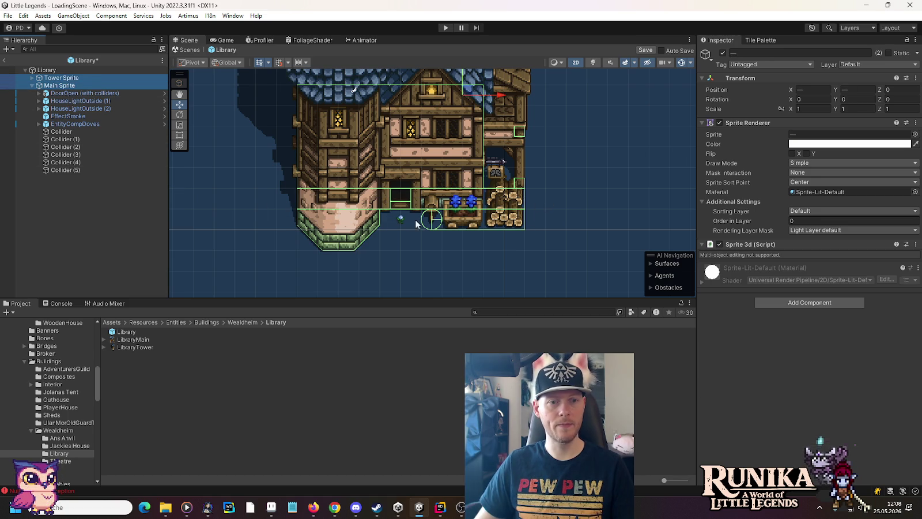
{"action": "left_click", "coordinate": [66, 86]}
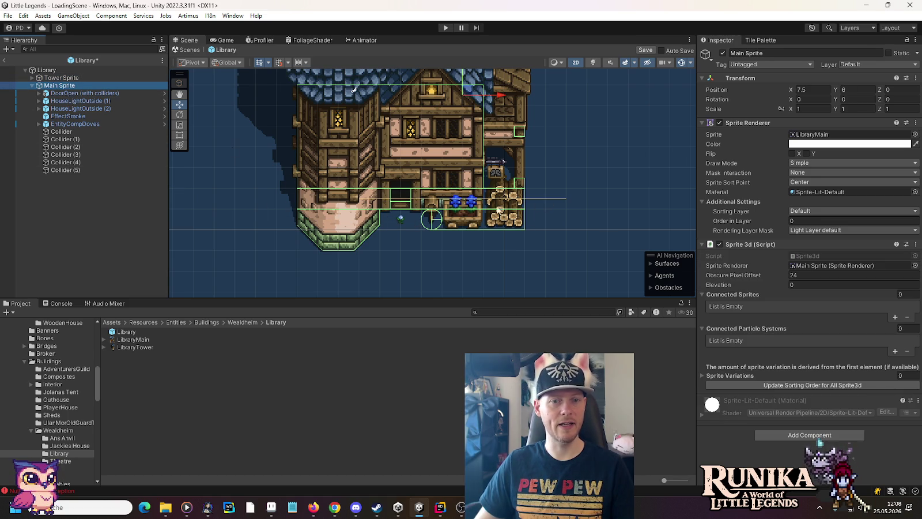
{"action": "left_click", "coordinate": [93, 81]}
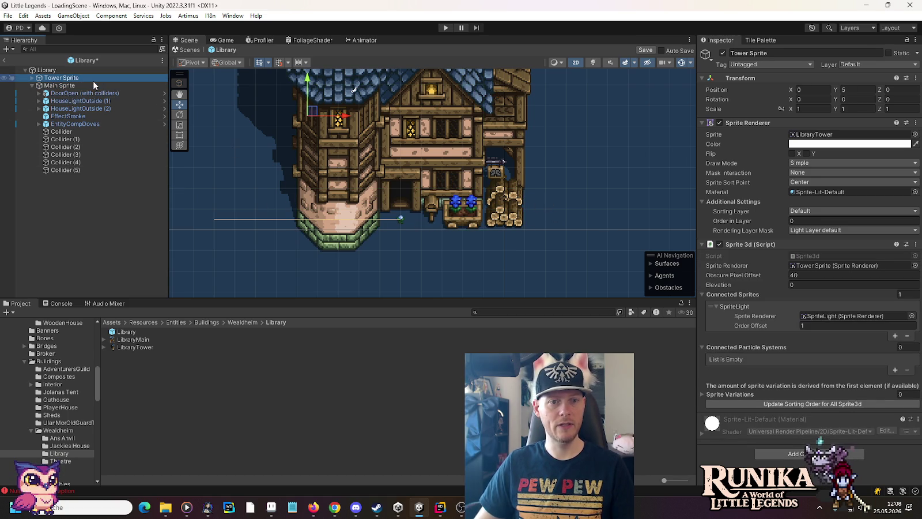
{"action": "left_click", "coordinate": [86, 86]}
{"action": "left_click", "coordinate": [85, 80]}
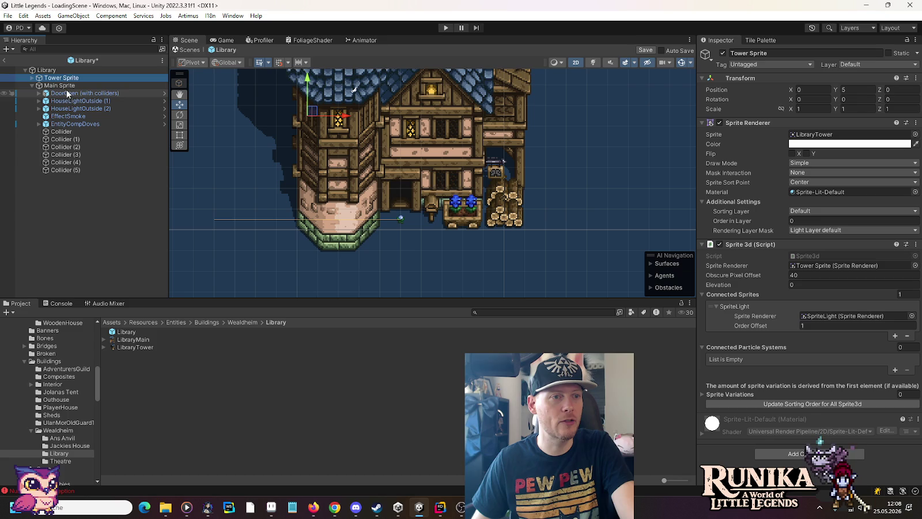
Step: Add two connected sprite slots on Main Sprite and assign HouseLightOutside (1)'s SpriteLight to element 0
{"action": "left_click", "coordinate": [86, 86]}
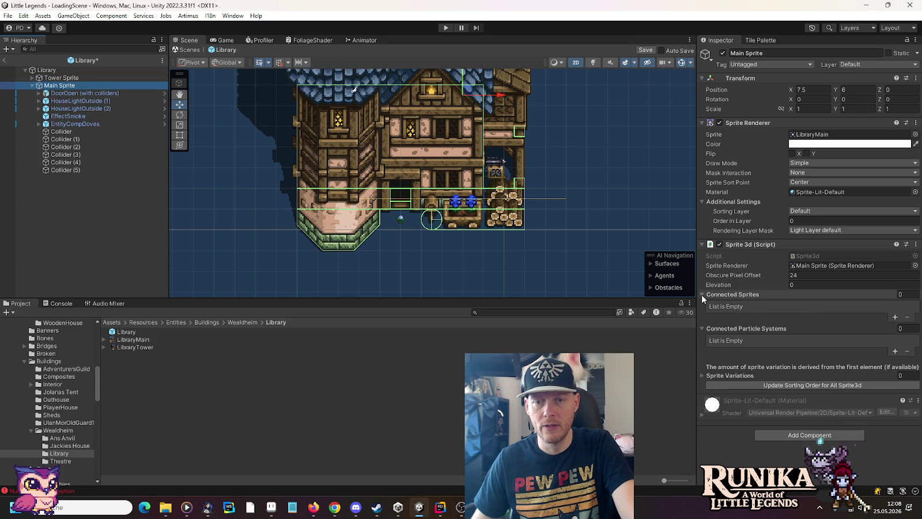
{"action": "left_click_drag", "start_coordinate": [507, 169], "coordinate": [500, 249]}
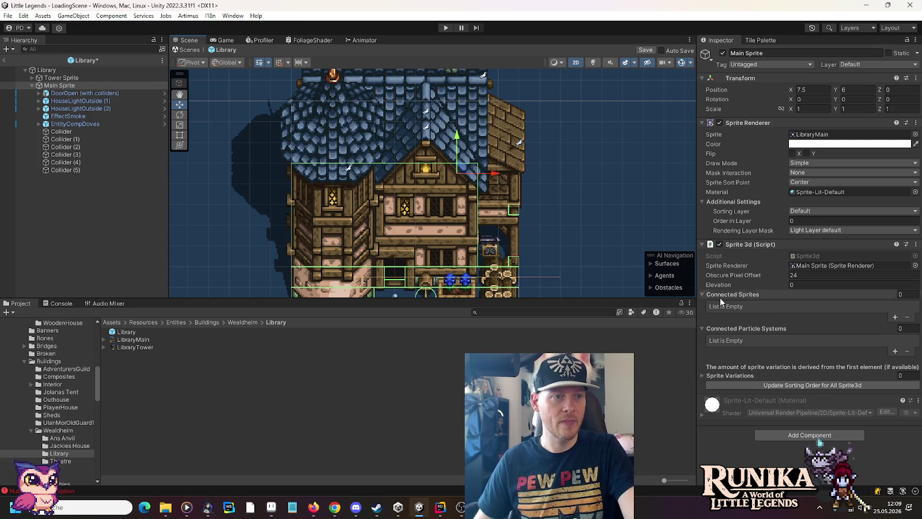
{"action": "left_click", "coordinate": [894, 317]}
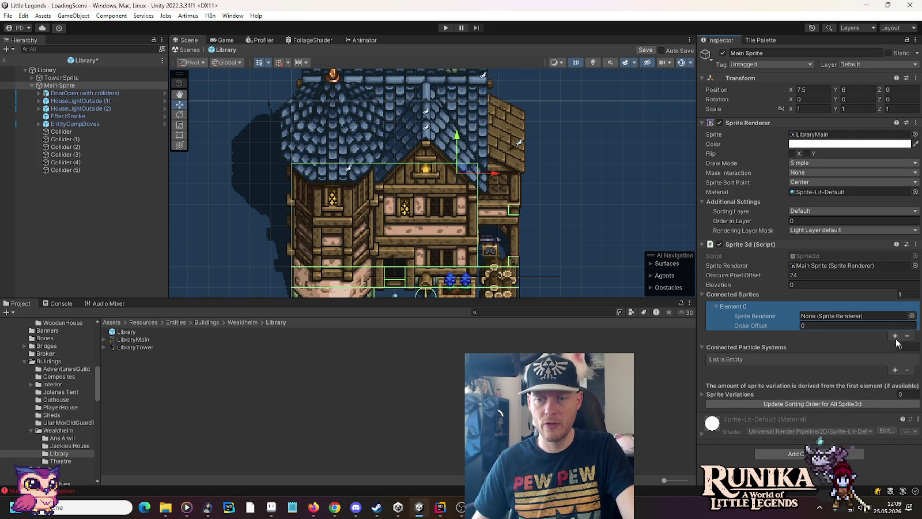
{"action": "left_click", "coordinate": [896, 340]}
{"action": "left_click", "coordinate": [39, 101]}
{"action": "mouse_move", "coordinate": [72, 108]}
{"action": "left_mouse_down"}
{"action": "mouse_move", "coordinate": [403, 230]}
{"action": "mouse_move", "coordinate": [847, 315]}
{"action": "left_mouse_up"}
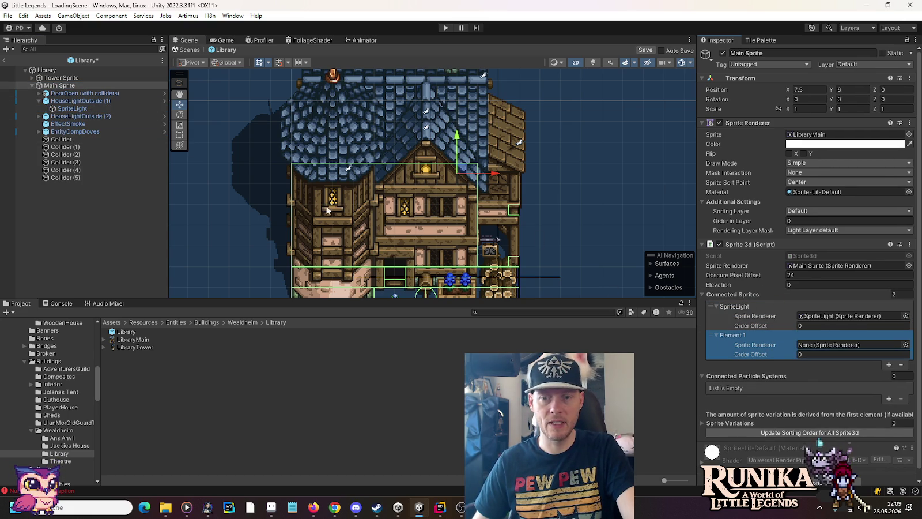
Step: Assign HouseLightOutside (2)'s SpriteLight to element 1 and set order offset 1
{"action": "left_click", "coordinate": [38, 116]}
{"action": "left_click_drag", "start_coordinate": [65, 128], "coordinate": [841, 345]}
{"action": "left_click", "coordinate": [806, 353]}
{"action": "type", "text": "1"}
{"action": "key", "text": "Return"}
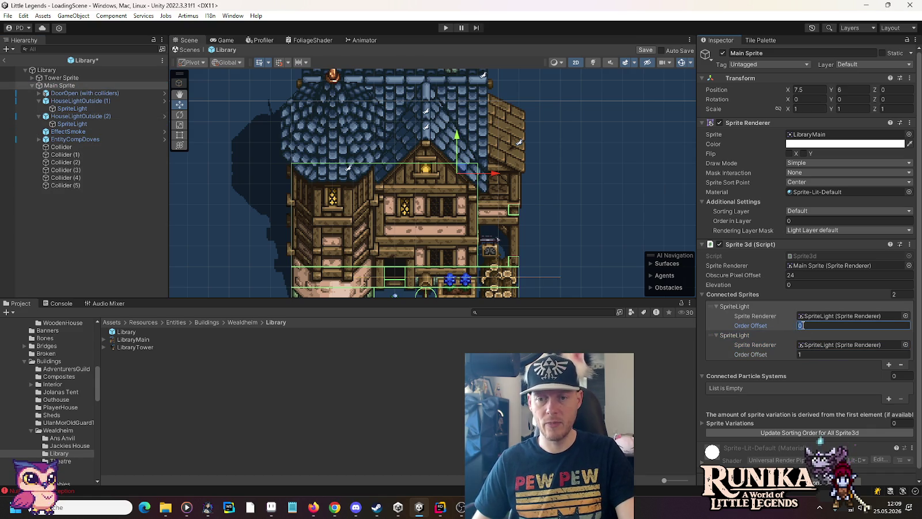
{"action": "type", "text": "1"}
Step: Add Door Open Sprite as a third connected sprite, move it to the top, and save the prefab
{"action": "left_click", "coordinate": [39, 93]}
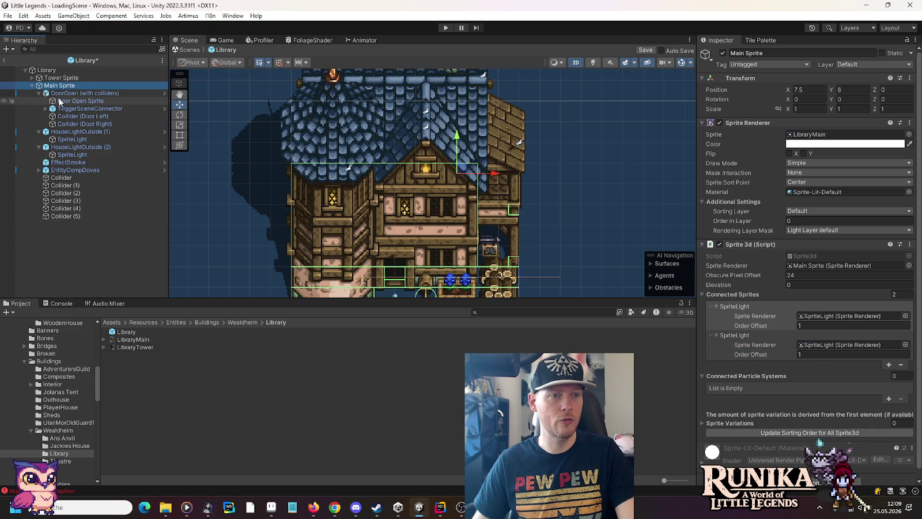
{"action": "left_click", "coordinate": [889, 364]}
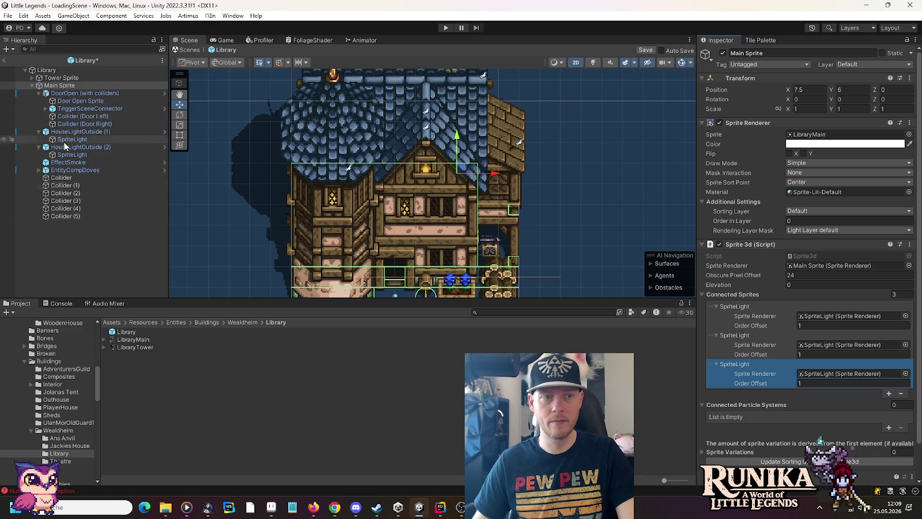
{"action": "left_click_drag", "start_coordinate": [875, 395], "coordinate": [807, 364]}
{"action": "left_click_drag", "start_coordinate": [716, 363], "coordinate": [715, 327]}
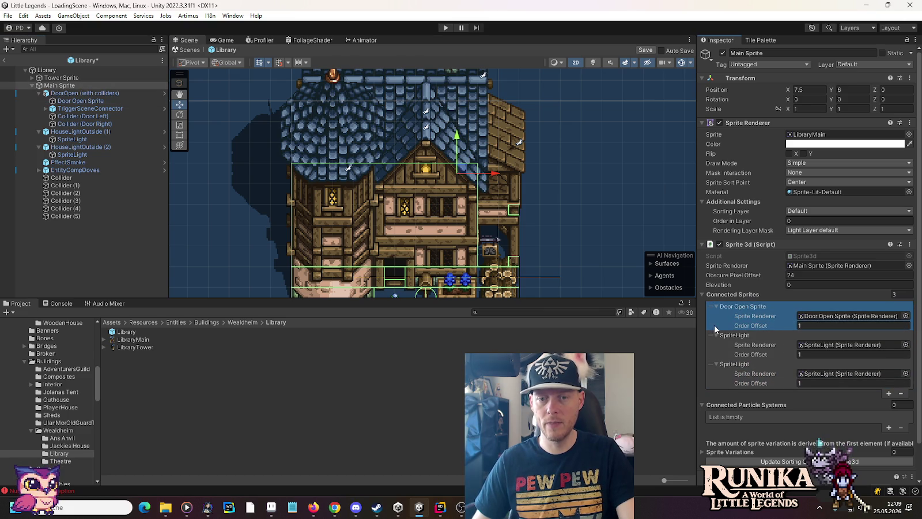
{"action": "left_click", "coordinate": [714, 306]}
{"action": "left_click", "coordinate": [715, 316]}
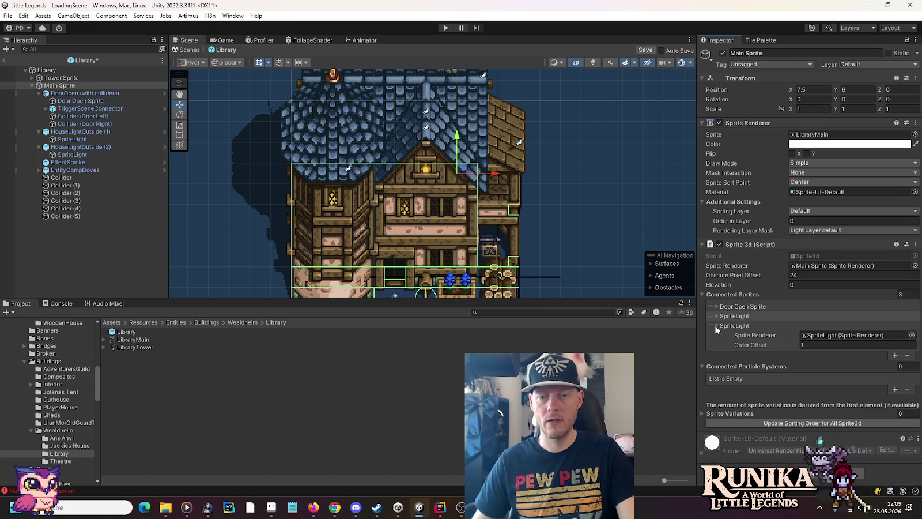
{"action": "left_click", "coordinate": [717, 326]}
{"action": "key", "text": "ctrl+s"}
{"action": "left_click_drag", "start_coordinate": [444, 255], "coordinate": [451, 161]}
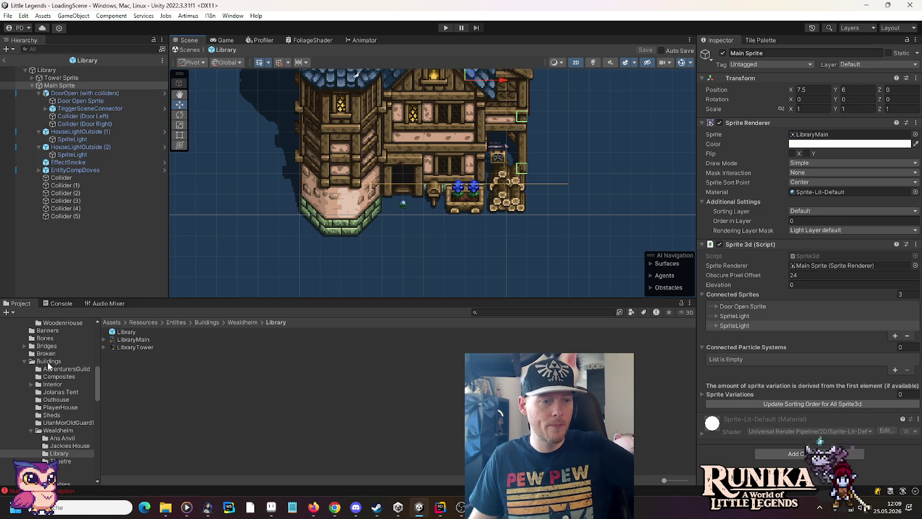
Step: Open the WealdheimSmallHouse prefab from Buildings > Wealdheim, then switch to Pro Motion NG
{"action": "left_click", "coordinate": [48, 362]}
{"action": "scroll", "coordinate": [130, 411], "scroll_direction": "down", "scroll_amount": 2}
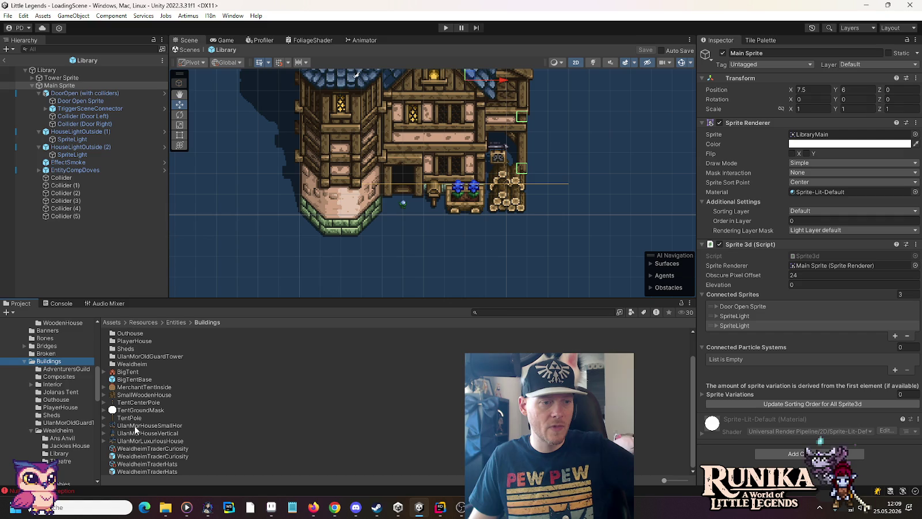
{"action": "left_click", "coordinate": [46, 431]}
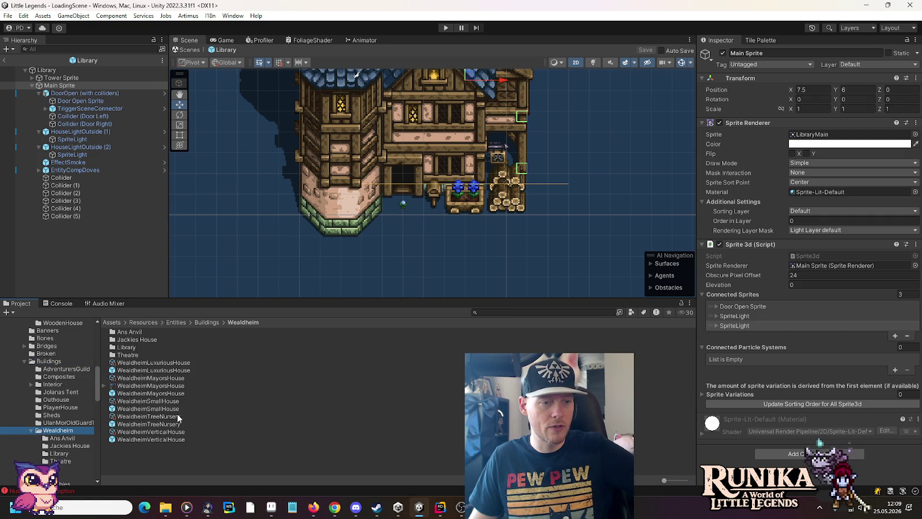
{"action": "double_click", "coordinate": [151, 408]}
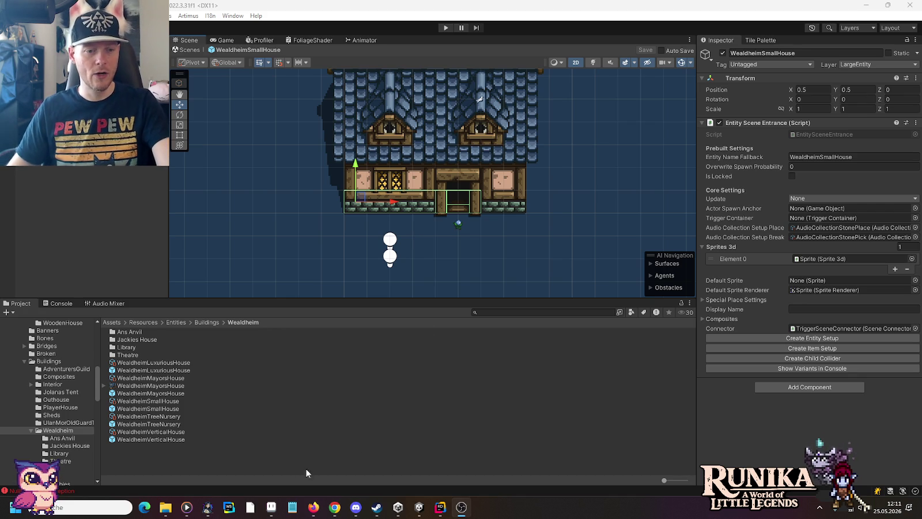
{"action": "left_click", "coordinate": [270, 507]}
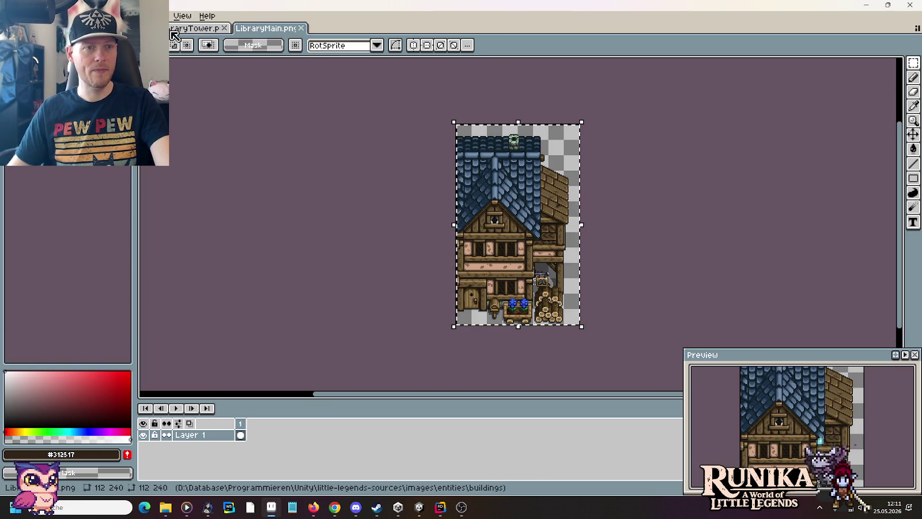
{"action": "left_click", "coordinate": [171, 30]}
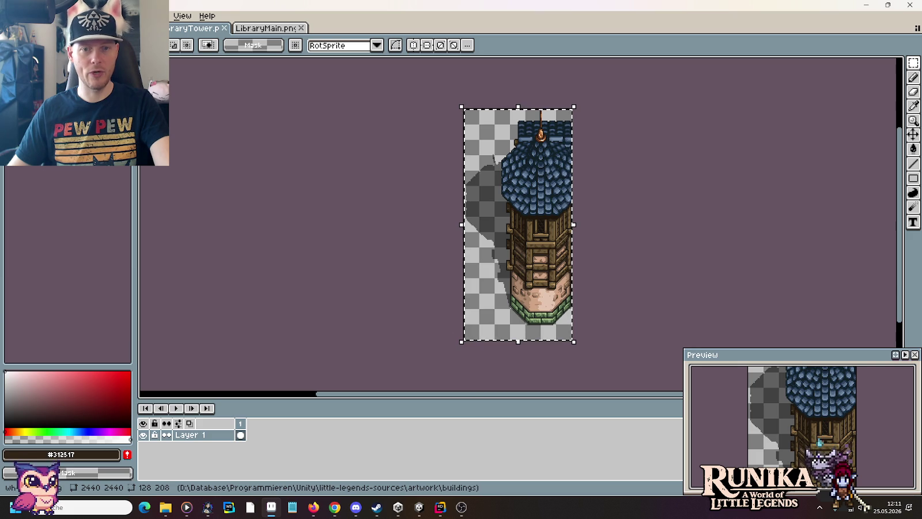
{"action": "key", "text": "ctrl+Tab"}
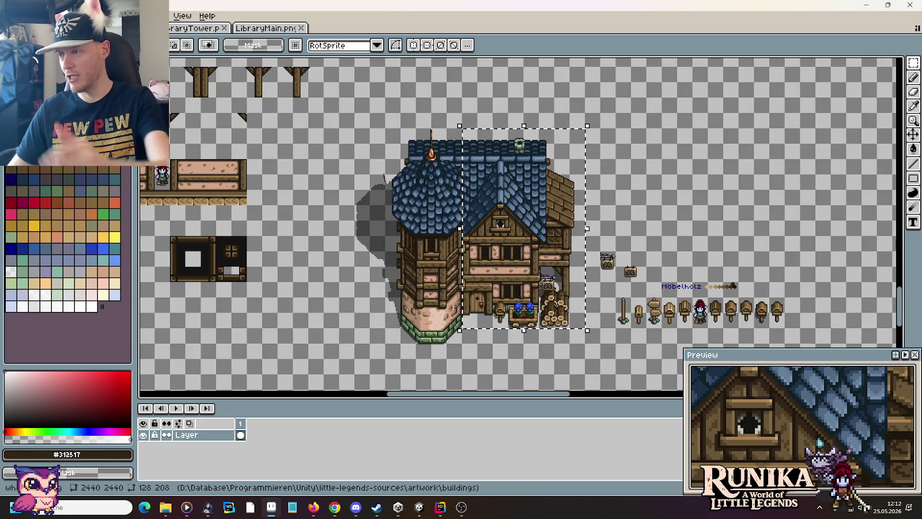
{"action": "left_click", "coordinate": [326, 259]}
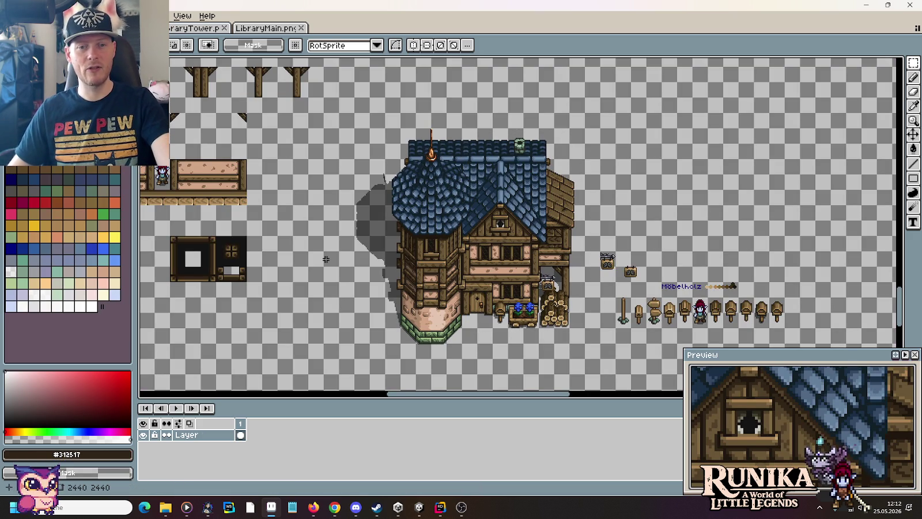
{"action": "scroll", "coordinate": [323, 273], "scroll_direction": "up", "scroll_amount": 2}
{"action": "mouse_move", "coordinate": [323, 274]}
{"action": "left_mouse_down"}
{"action": "mouse_move", "coordinate": [180, 189]}
{"action": "mouse_move", "coordinate": [186, 383]}
{"action": "mouse_move", "coordinate": [189, 164]}
{"action": "mouse_move", "coordinate": [192, 207]}
{"action": "left_mouse_up"}
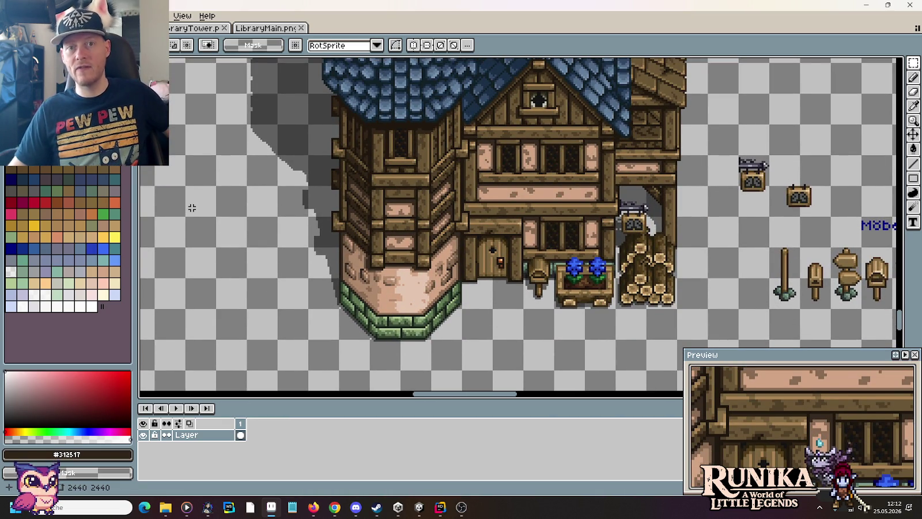
{"action": "left_click_drag", "start_coordinate": [539, 133], "coordinate": [587, 260]}
{"action": "left_click", "coordinate": [630, 249]}
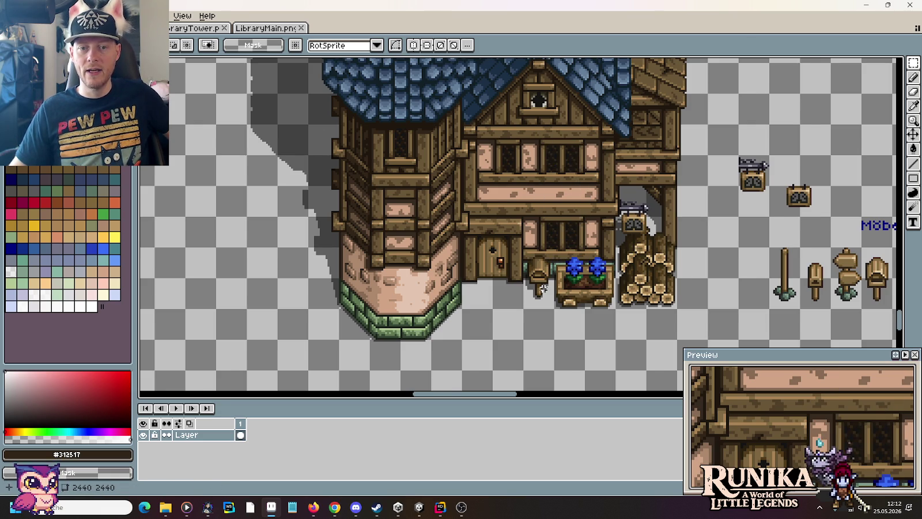
{"action": "scroll", "coordinate": [542, 287], "scroll_direction": "down", "scroll_amount": 2}
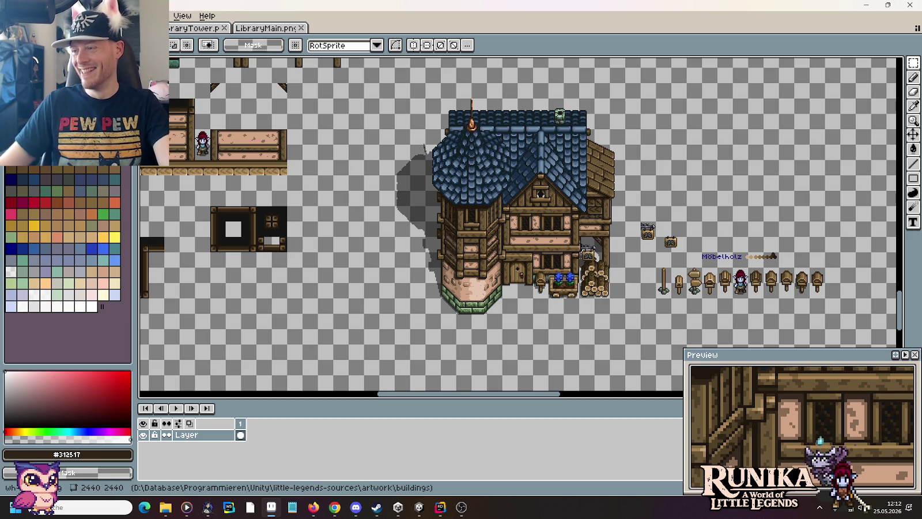
{"action": "key", "text": "alt+Tab"}
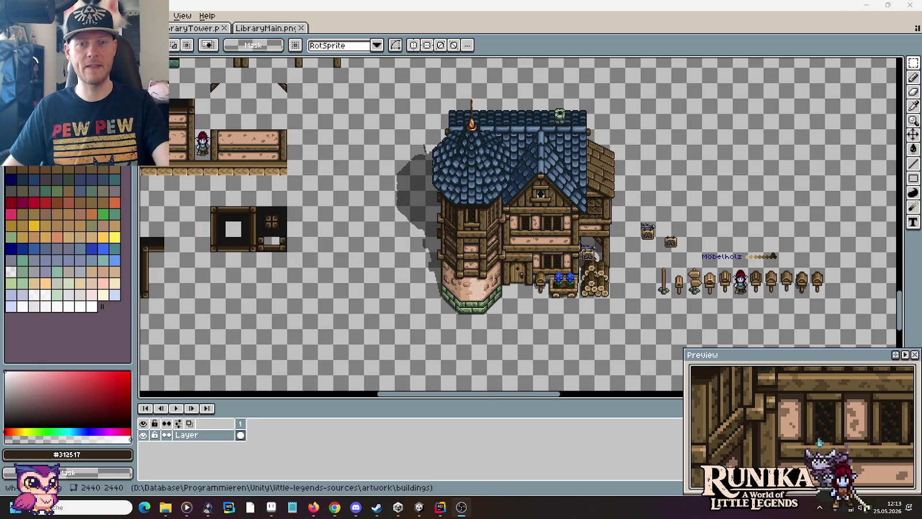
{"action": "left_click", "coordinate": [420, 510]}
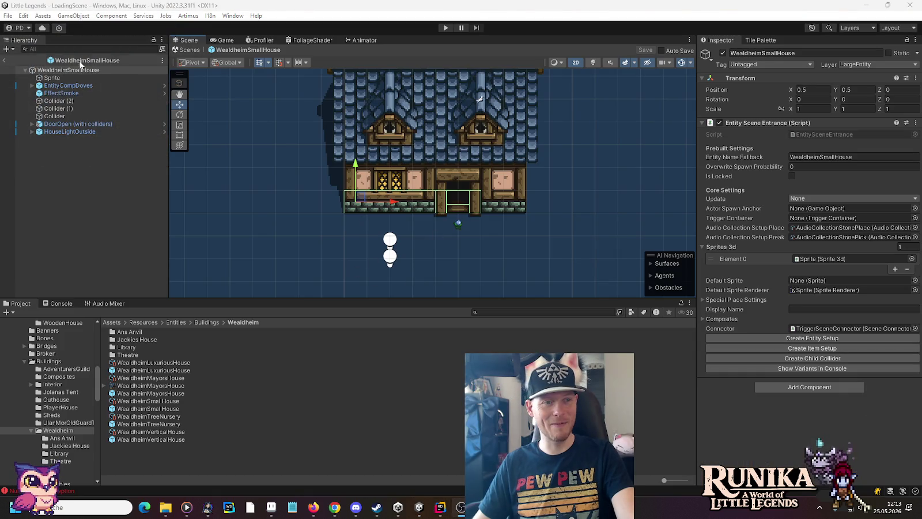
Step: Copy WealdheimSmallHouse's HouseLightOutside and open the Library prefab
{"action": "left_click", "coordinate": [86, 132]}
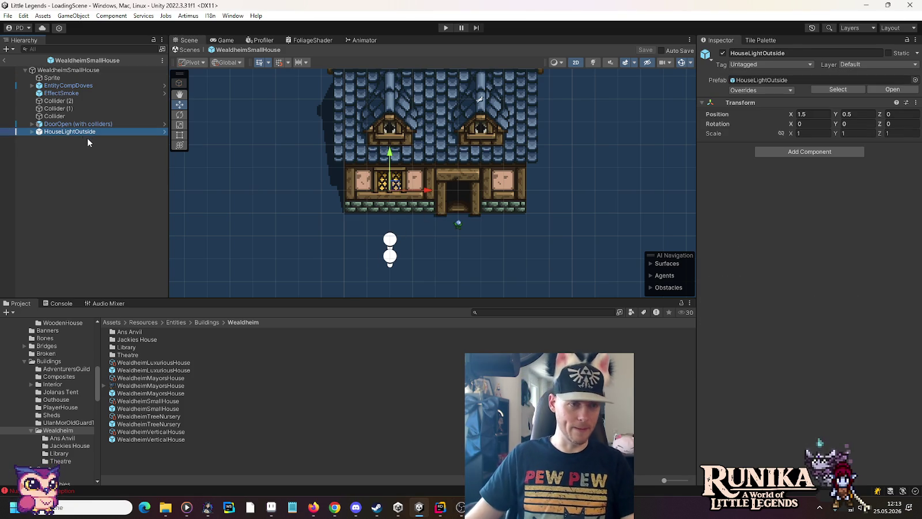
{"action": "right_click", "coordinate": [81, 132]}
{"action": "left_click", "coordinate": [110, 132]}
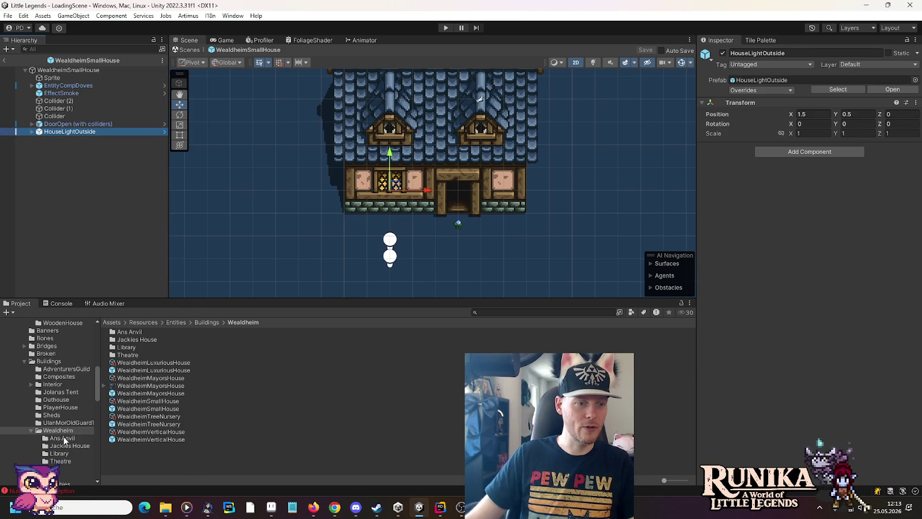
{"action": "double_click", "coordinate": [127, 347]}
{"action": "double_click", "coordinate": [130, 332]}
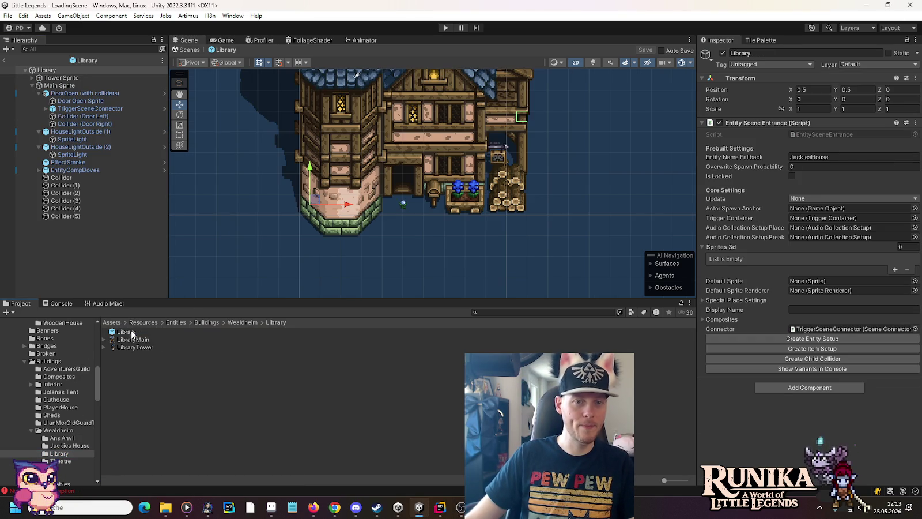
Step: Collapse DoorOpen and both HouseLightOutside entries, then select Main Sprite
{"action": "left_click", "coordinate": [39, 93]}
{"action": "left_click", "coordinate": [39, 101]}
{"action": "left_click", "coordinate": [39, 108]}
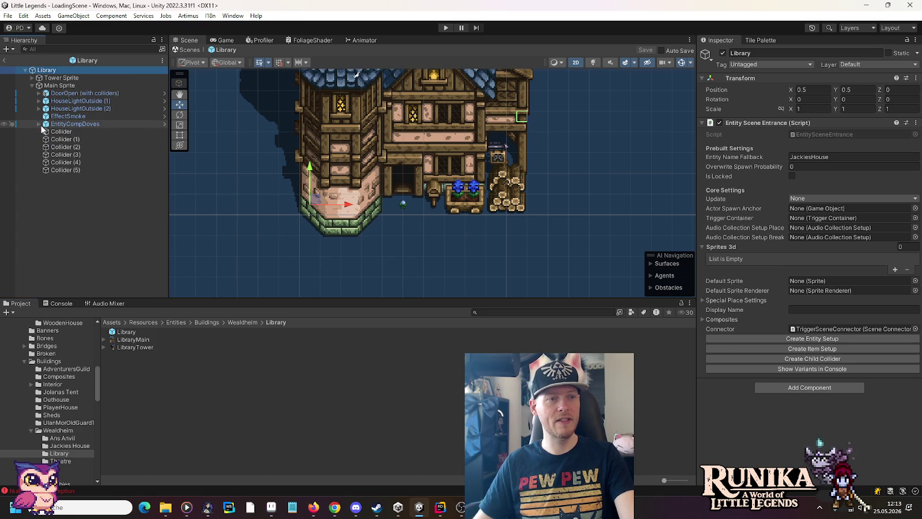
{"action": "left_click", "coordinate": [57, 85]}
{"action": "mouse_move", "coordinate": [300, 258]}
{"action": "left_mouse_down"}
{"action": "mouse_move", "coordinate": [392, 266]}
{"action": "mouse_move", "coordinate": [344, 286]}
{"action": "left_mouse_up"}
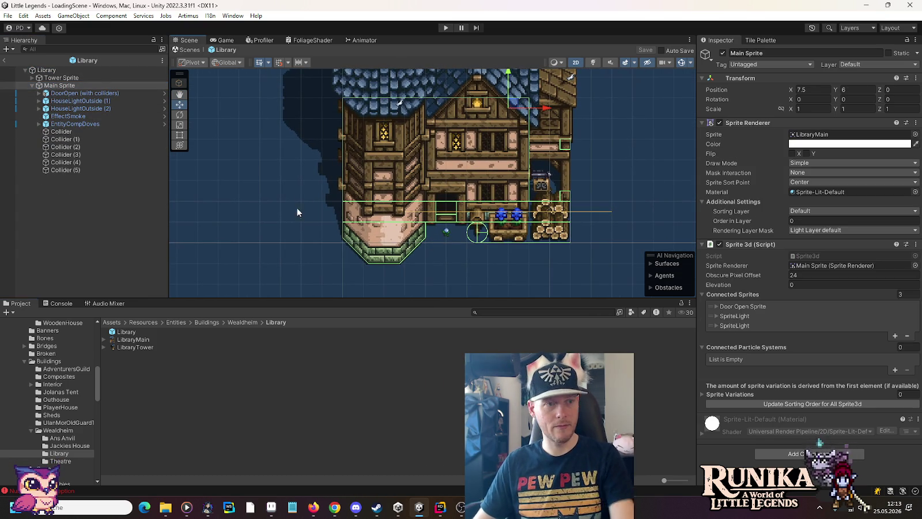
Step: Hide Collider through Collider (5) and DoorOpen in the Scene view
{"action": "left_click", "coordinate": [4, 132]}
{"action": "left_click", "coordinate": [4, 140]}
{"action": "left_click", "coordinate": [4, 147]}
{"action": "left_click", "coordinate": [4, 154]}
{"action": "left_click", "coordinate": [4, 163]}
{"action": "left_click", "coordinate": [4, 170]}
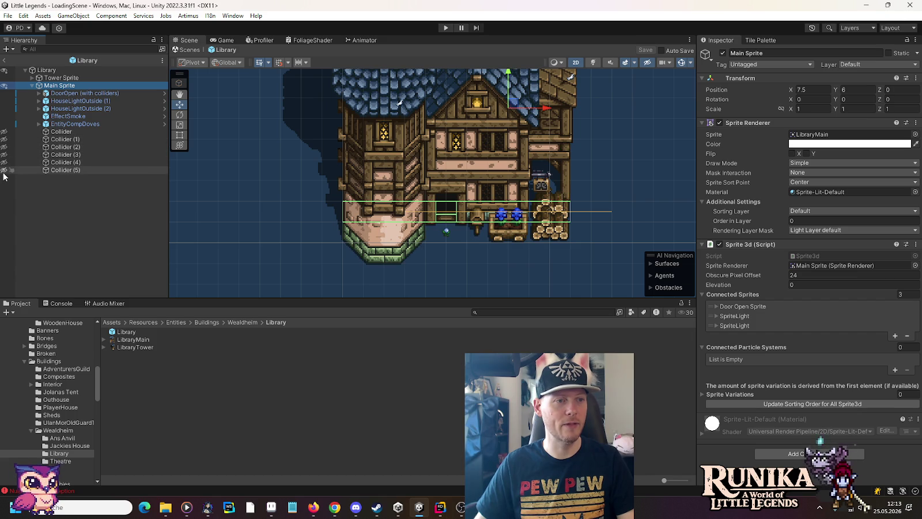
{"action": "left_click", "coordinate": [4, 94]}
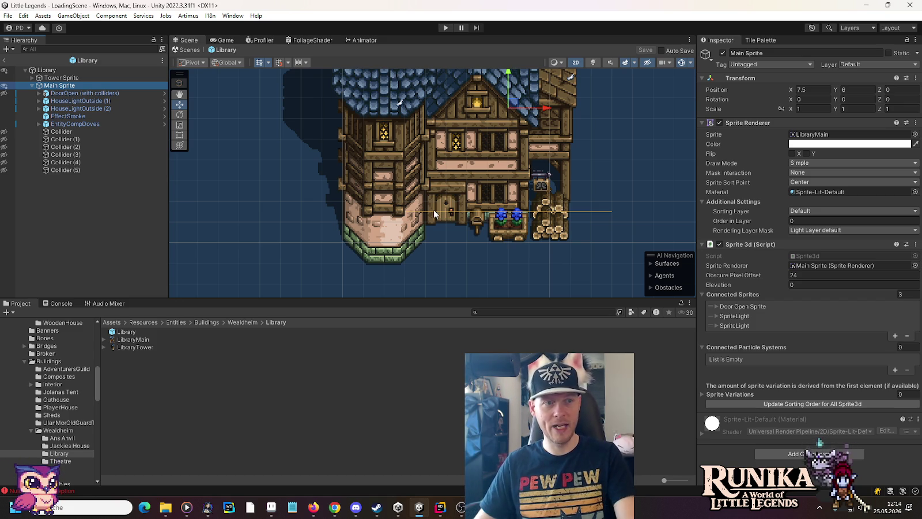
{"action": "right_click", "coordinate": [61, 86]}
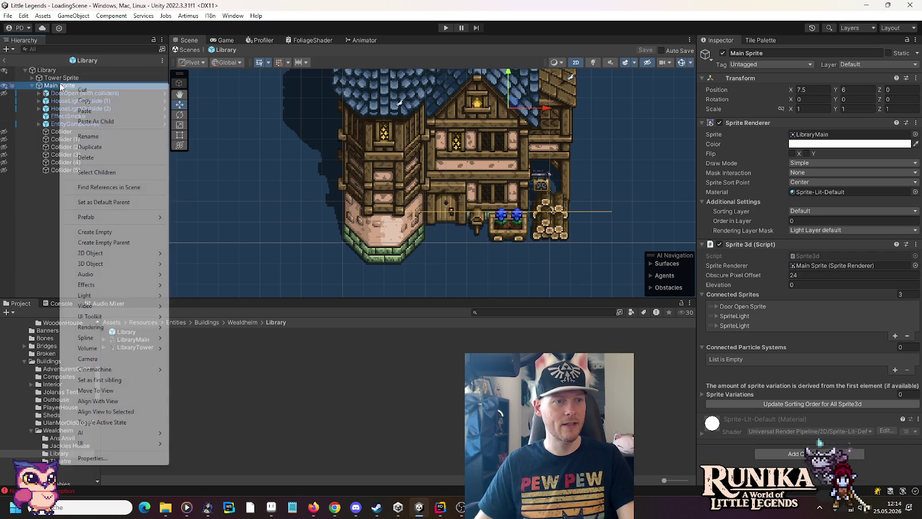
Step: Paste the copied HouseLightOutside under Main Sprite, then switch over to Chrome
{"action": "left_click", "coordinate": [86, 121]}
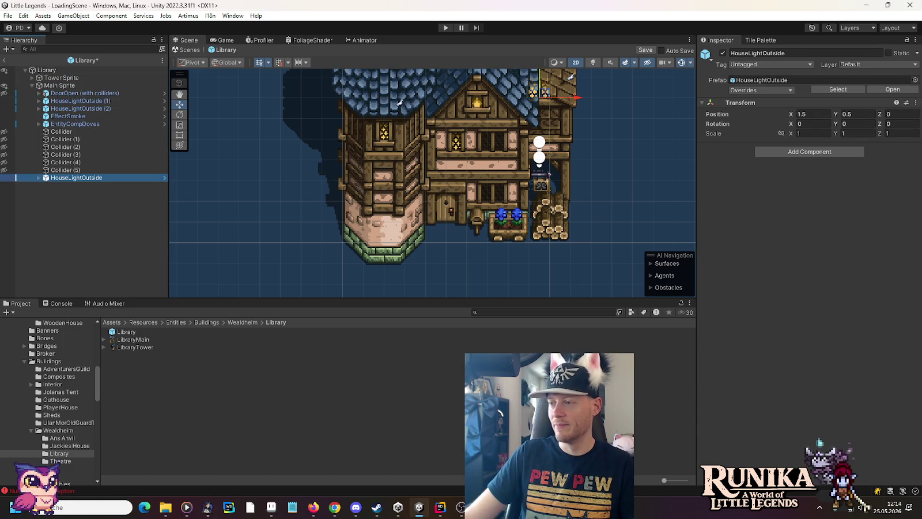
{"action": "key", "text": "alt+Tab"}
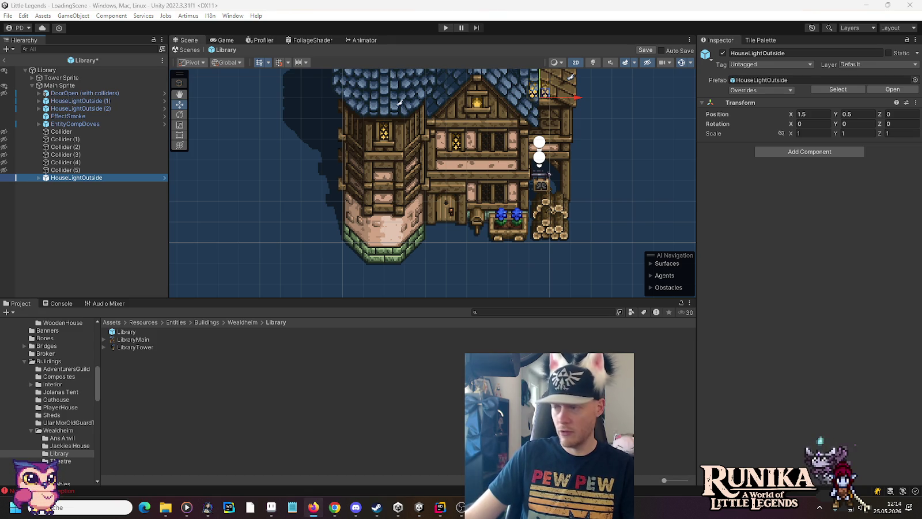
{"action": "key", "text": "alt+Tab"}
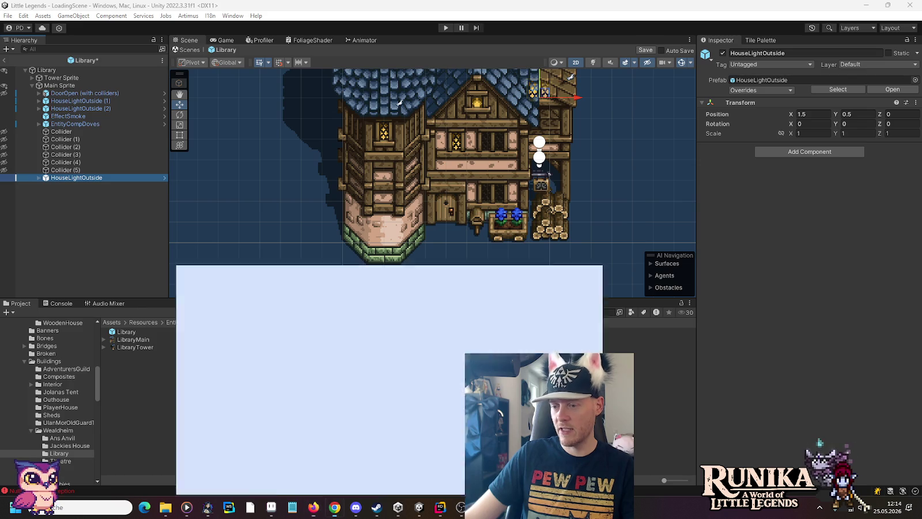
Step: Load the When We Arrive Steam page in a new tab and set the store language to Deutsch
{"action": "left_click", "coordinate": [825, 9]}
{"action": "key", "text": "ctrl+v"}
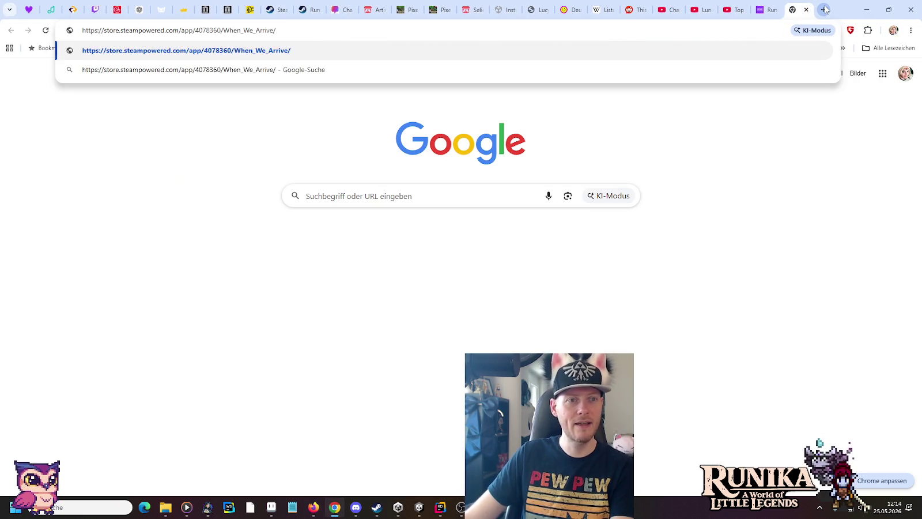
{"action": "key", "text": "Return"}
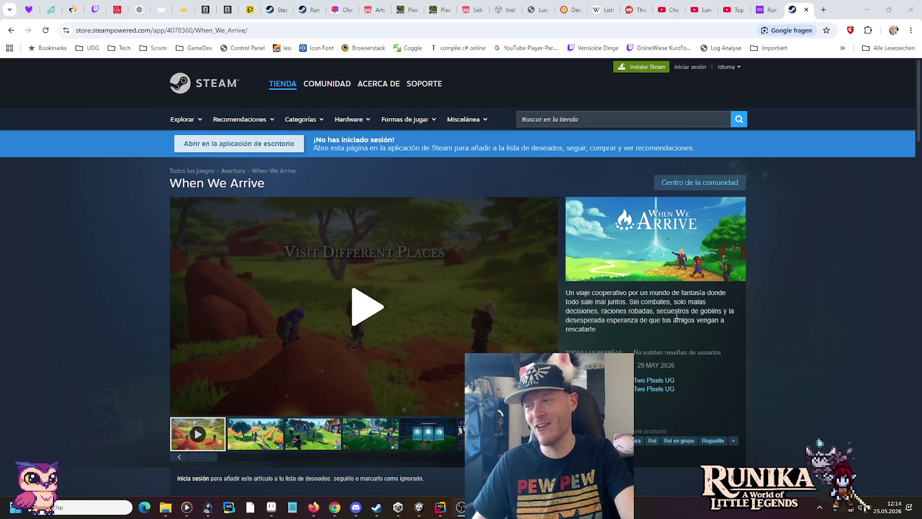
{"action": "left_click", "coordinate": [739, 68]}
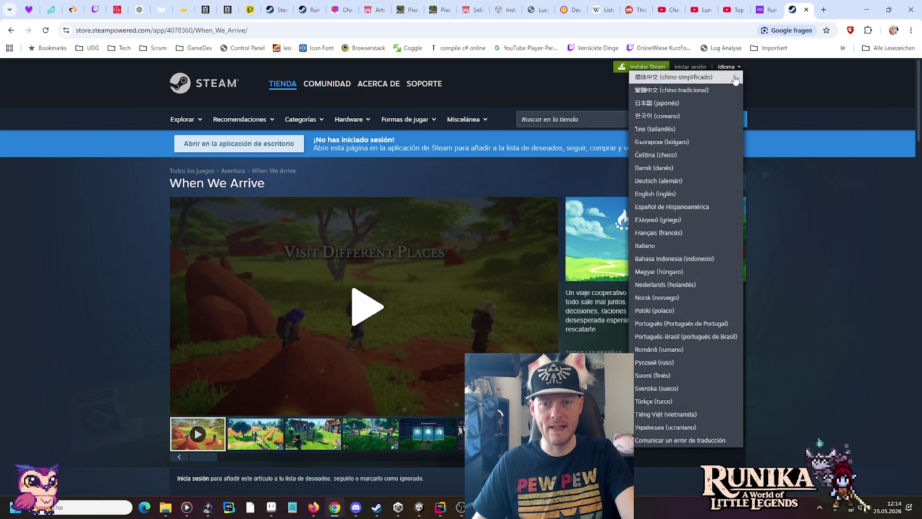
{"action": "left_click", "coordinate": [693, 182]}
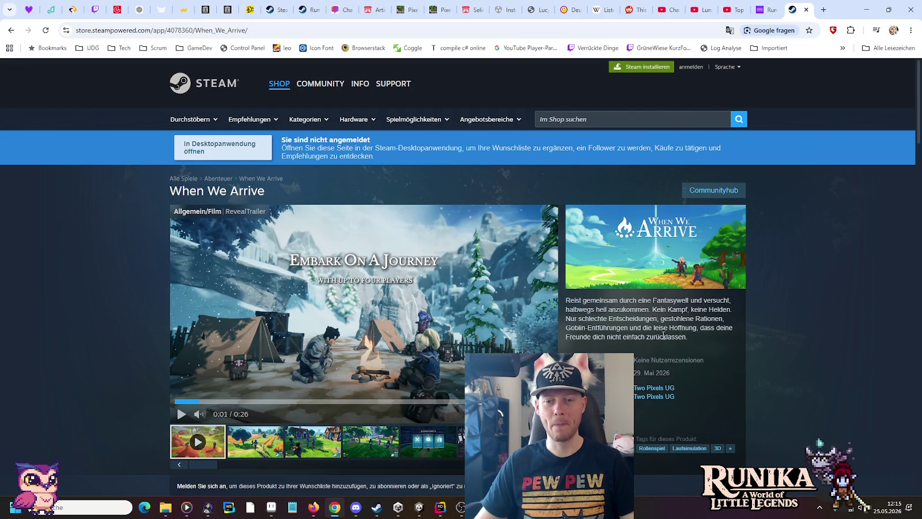
Step: Select the When We Arrive game description text, then clear the selection
{"action": "mouse_move", "coordinate": [565, 302]}
{"action": "left_mouse_down"}
{"action": "mouse_move", "coordinate": [709, 301]}
{"action": "mouse_move", "coordinate": [585, 310]}
{"action": "mouse_move", "coordinate": [632, 310]}
{"action": "left_mouse_up"}
{"action": "left_click", "coordinate": [567, 301]}
{"action": "left_click", "coordinate": [632, 310]}
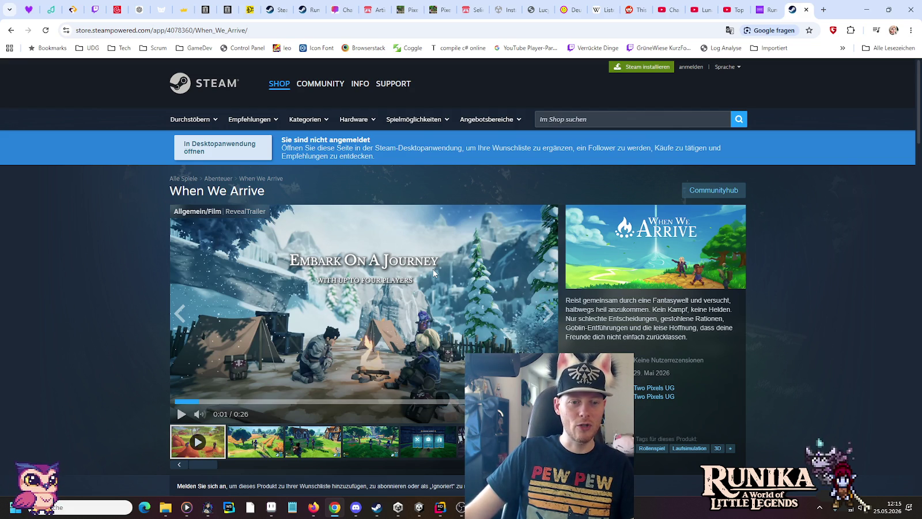
Step: Play the When We Arrive trailer, pause it near the end, then enlarge the second screenshot
{"action": "left_click", "coordinate": [179, 415]}
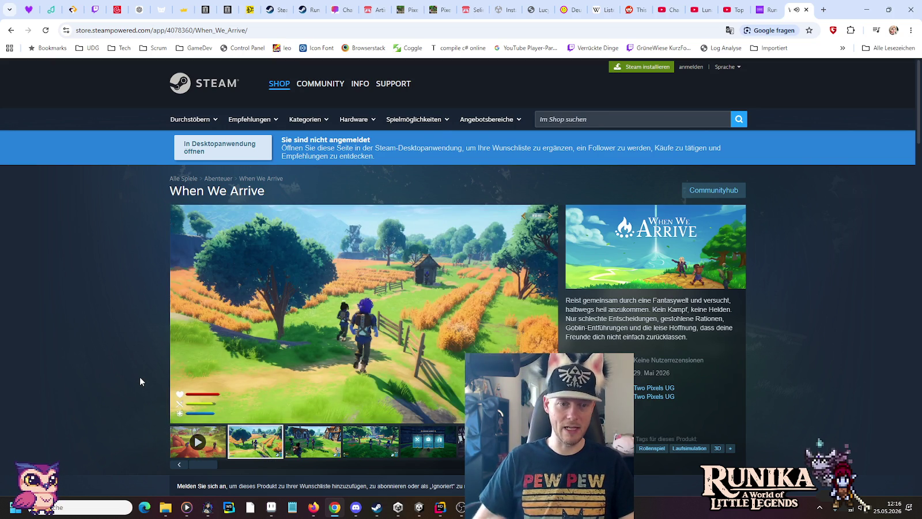
{"action": "left_click", "coordinate": [181, 438]}
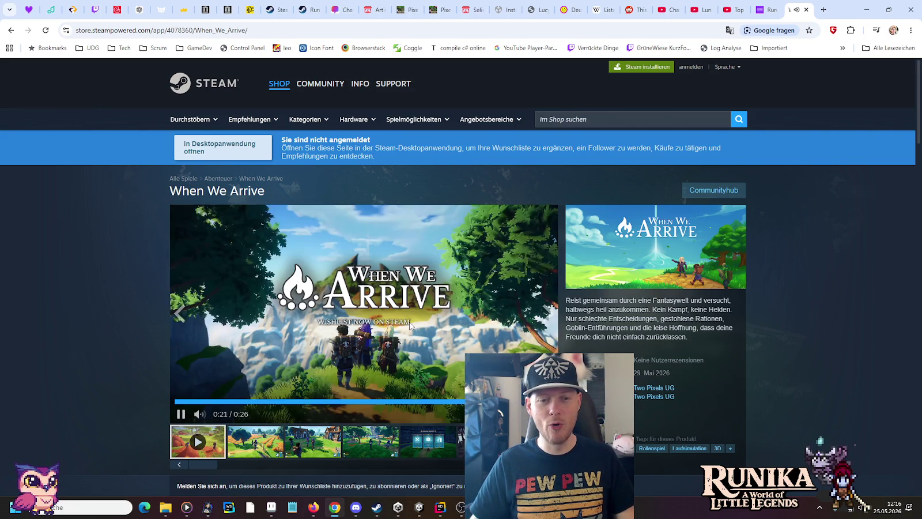
{"action": "left_click", "coordinate": [180, 414]}
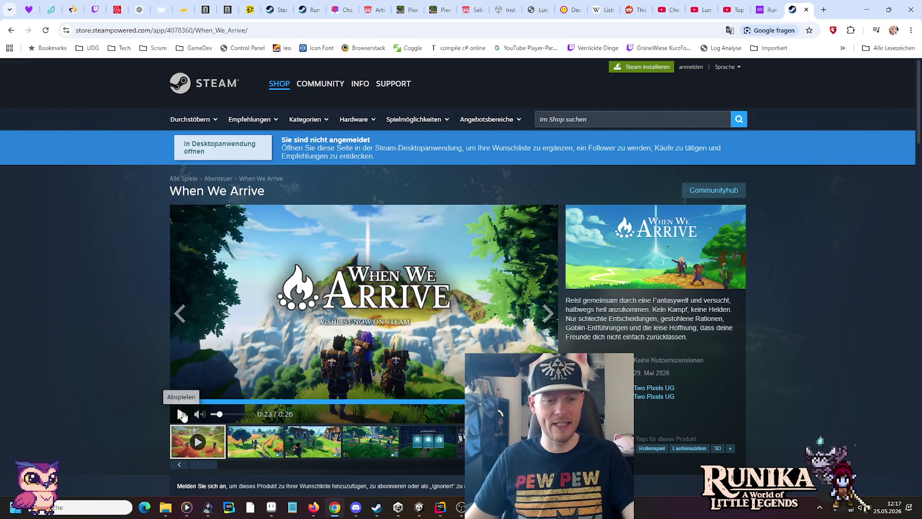
{"action": "left_click", "coordinate": [241, 445]}
{"action": "left_click", "coordinate": [330, 324]}
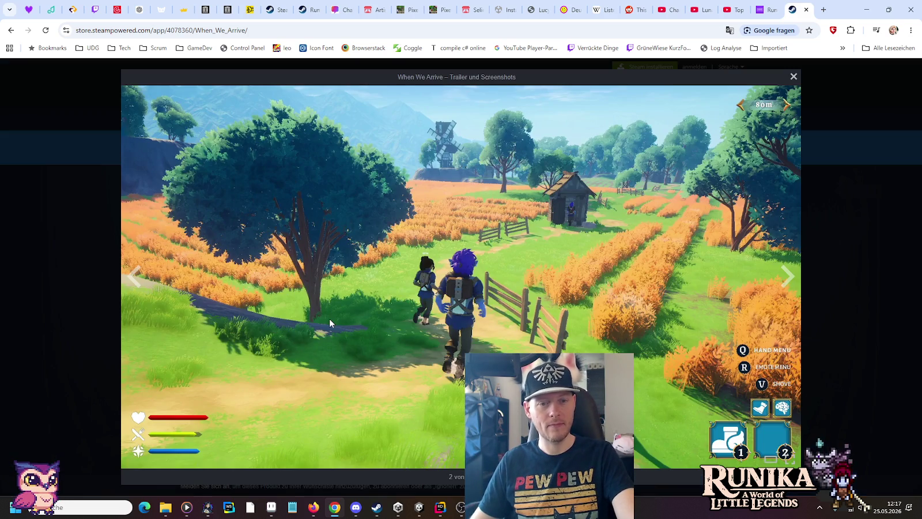
Step: Page through the When We Arrive screenshots, from the village and Choose a Buff to the tavern interior
{"action": "left_click", "coordinate": [788, 278]}
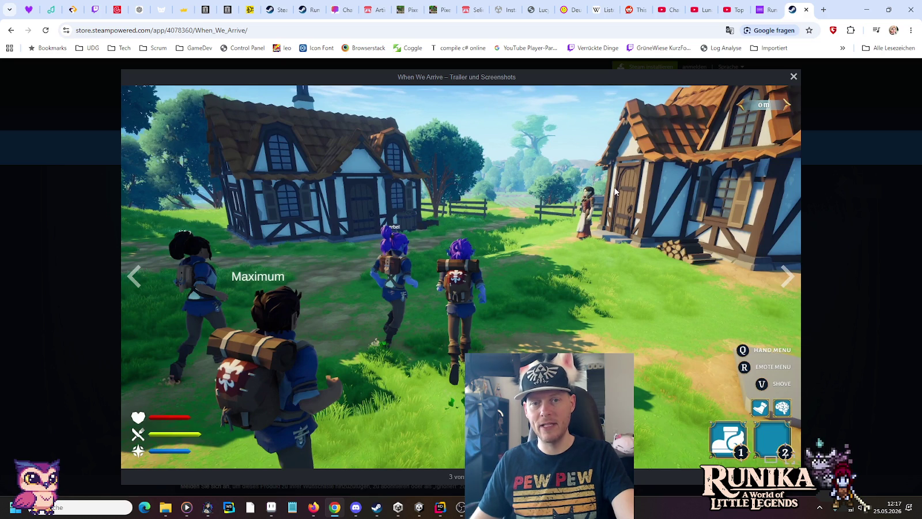
{"action": "left_click", "coordinate": [789, 284]}
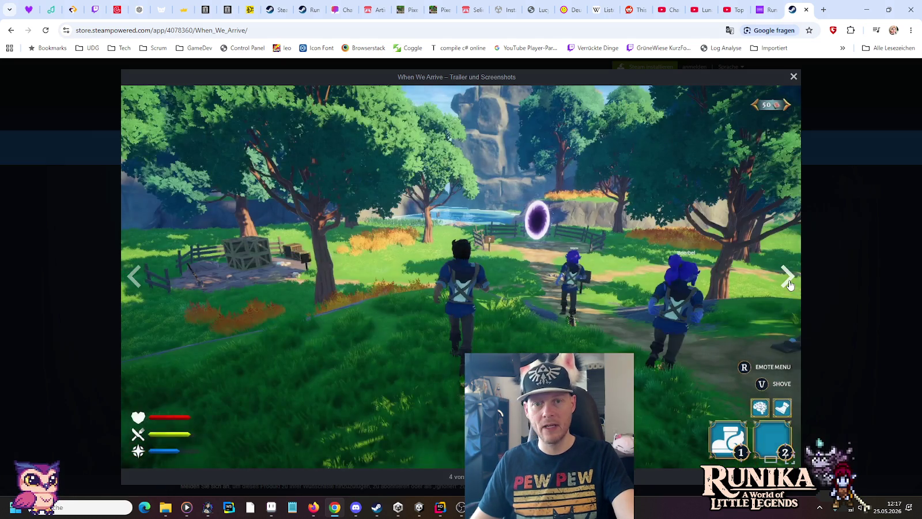
{"action": "left_click", "coordinate": [134, 278]}
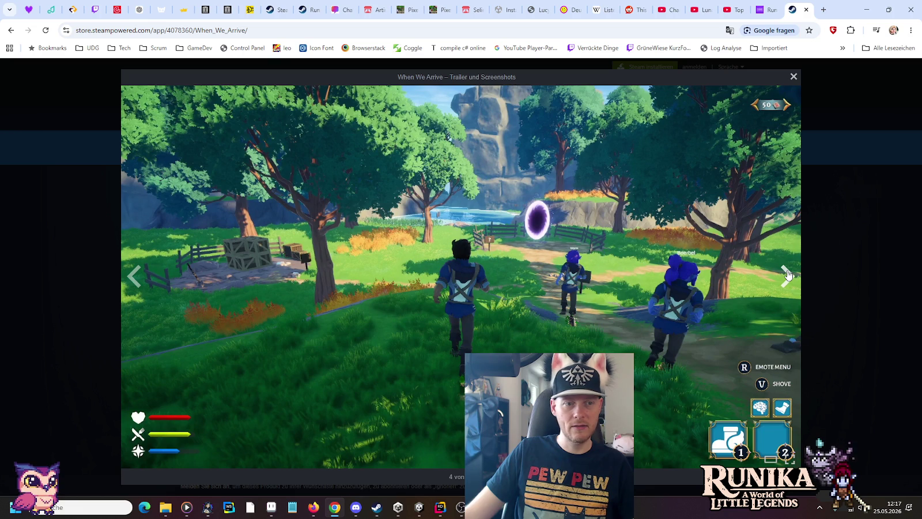
{"action": "left_click", "coordinate": [788, 275]}
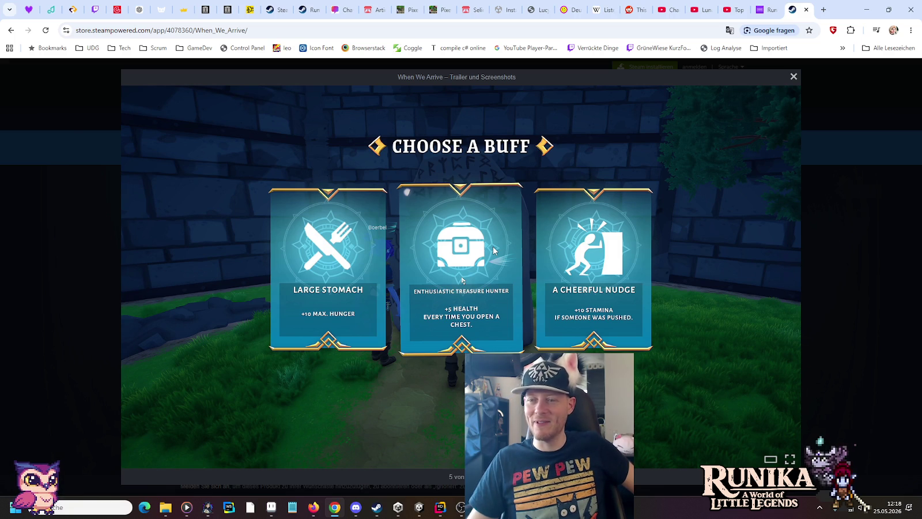
{"action": "mouse_move", "coordinate": [747, 273]}
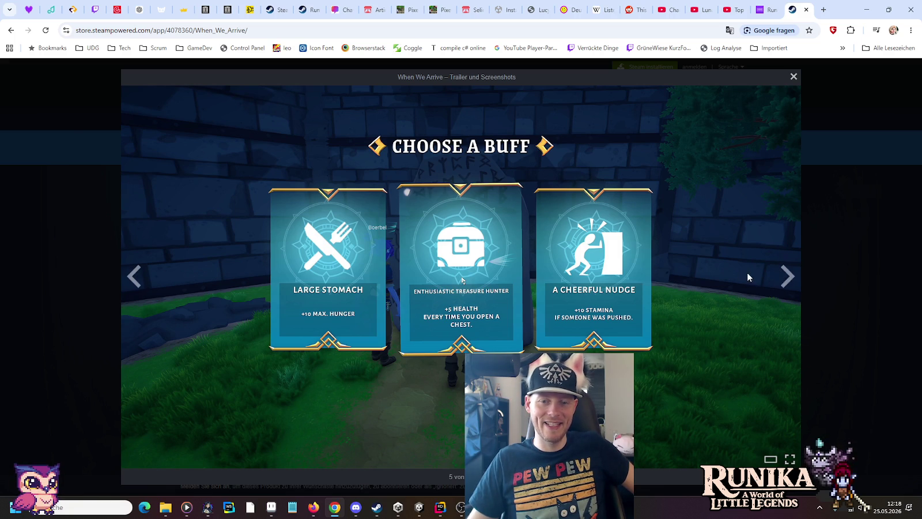
{"action": "left_click", "coordinate": [784, 279]}
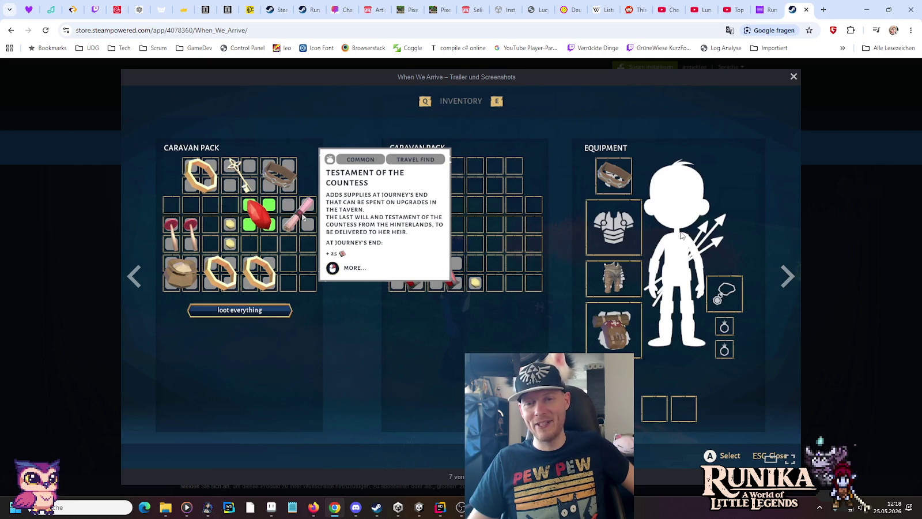
{"action": "left_click", "coordinate": [798, 282]}
{"action": "left_click", "coordinate": [797, 282]}
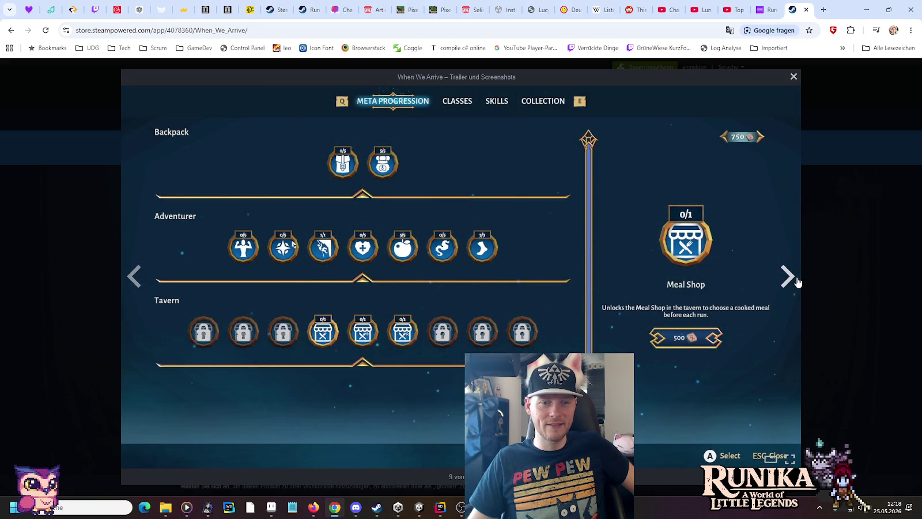
{"action": "left_click", "coordinate": [798, 282]}
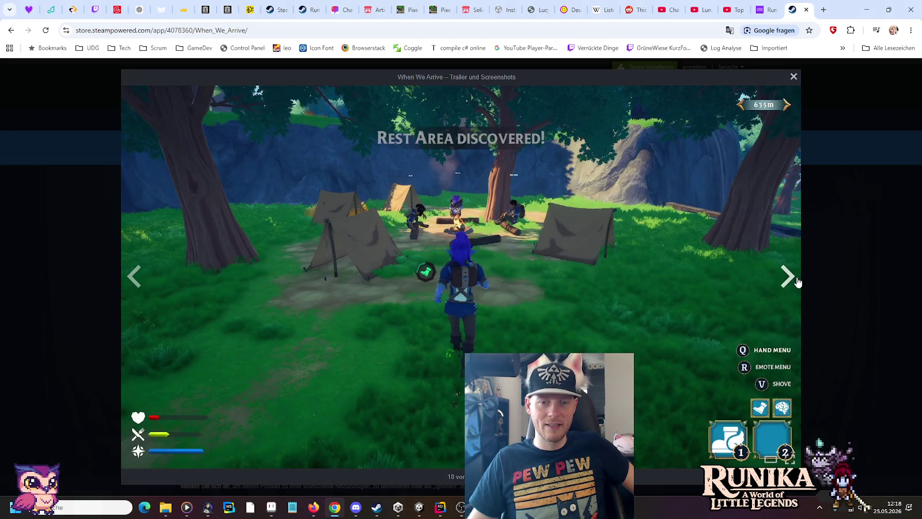
{"action": "left_click", "coordinate": [798, 282]}
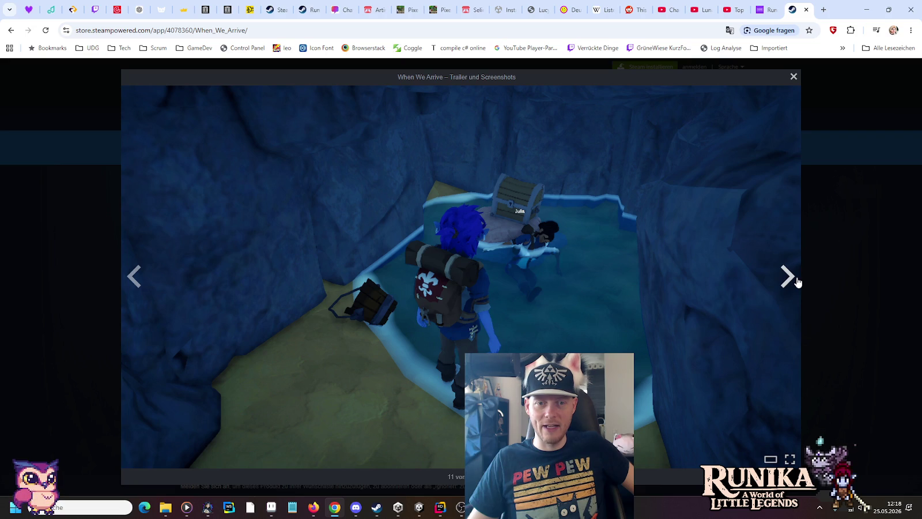
{"action": "left_click", "coordinate": [797, 282]}
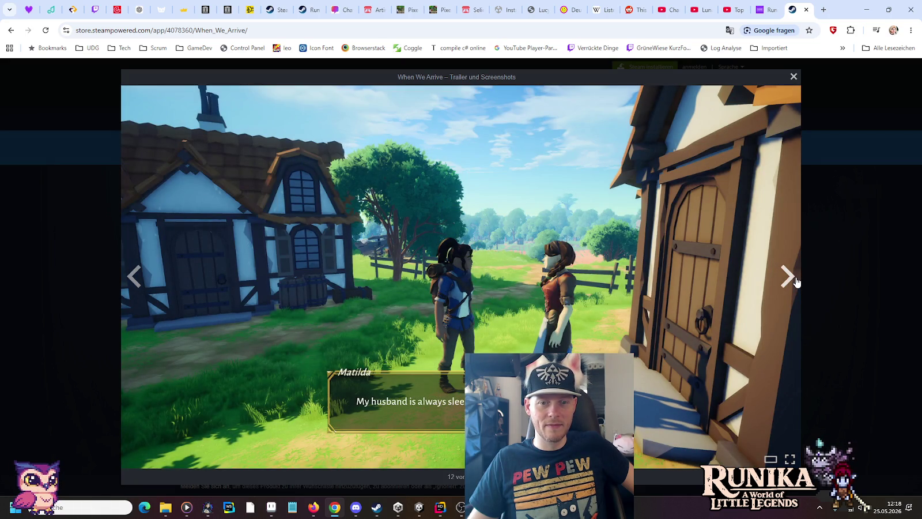
{"action": "left_click", "coordinate": [798, 282]}
{"action": "left_click", "coordinate": [798, 282]}
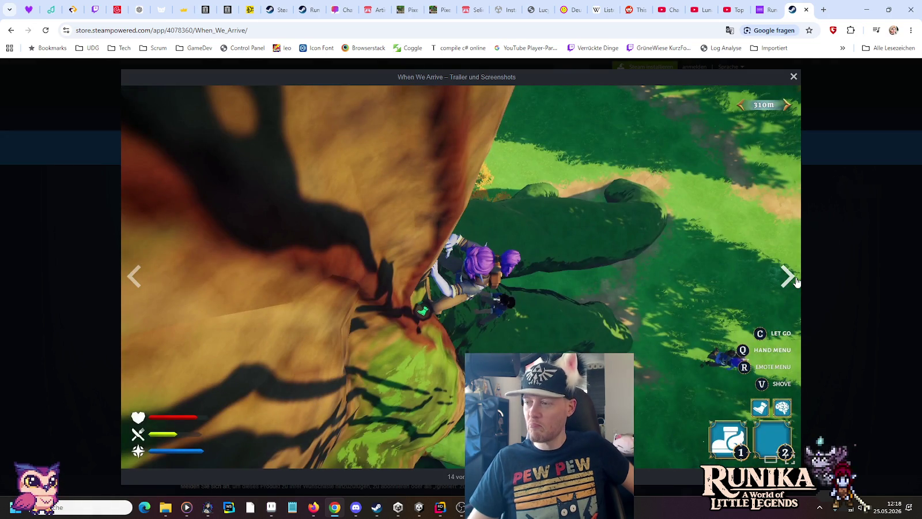
{"action": "left_click", "coordinate": [797, 283]}
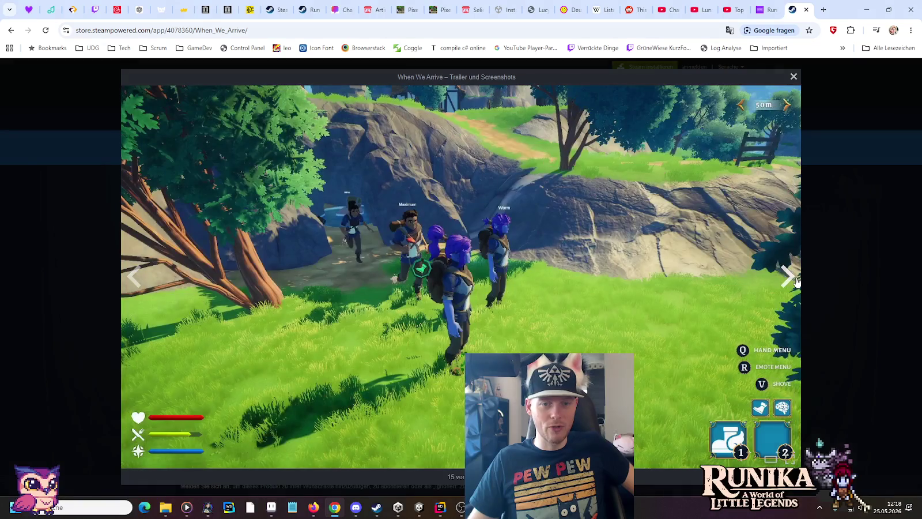
Step: Close the When We Arrive page, reopen it to select its title, close it again, and bring up Steam
{"action": "left_click", "coordinate": [807, 10]}
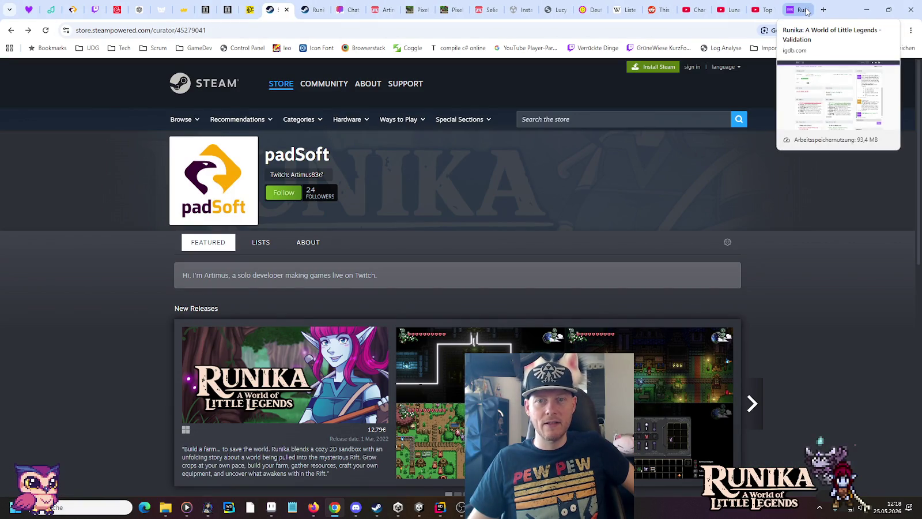
{"action": "right_click", "coordinate": [844, 9]}
{"action": "left_click", "coordinate": [839, 80]}
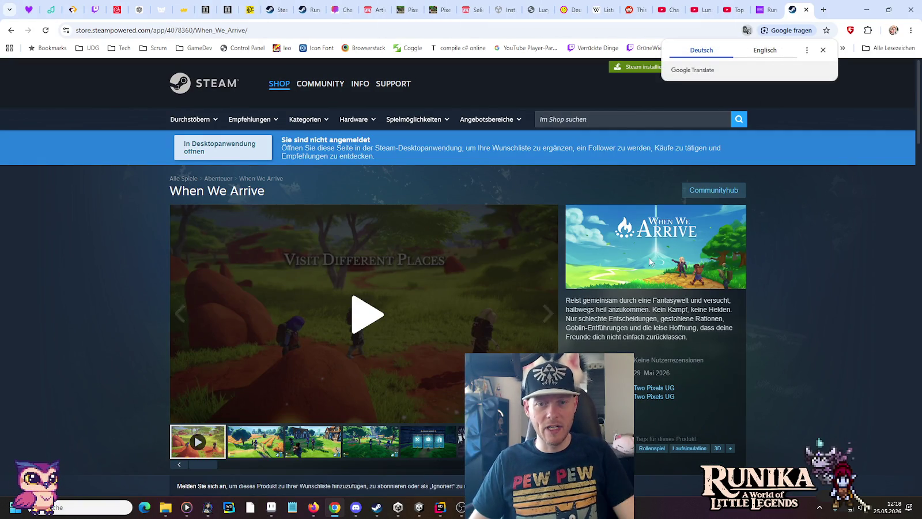
{"action": "left_click_drag", "start_coordinate": [282, 195], "coordinate": [168, 191]}
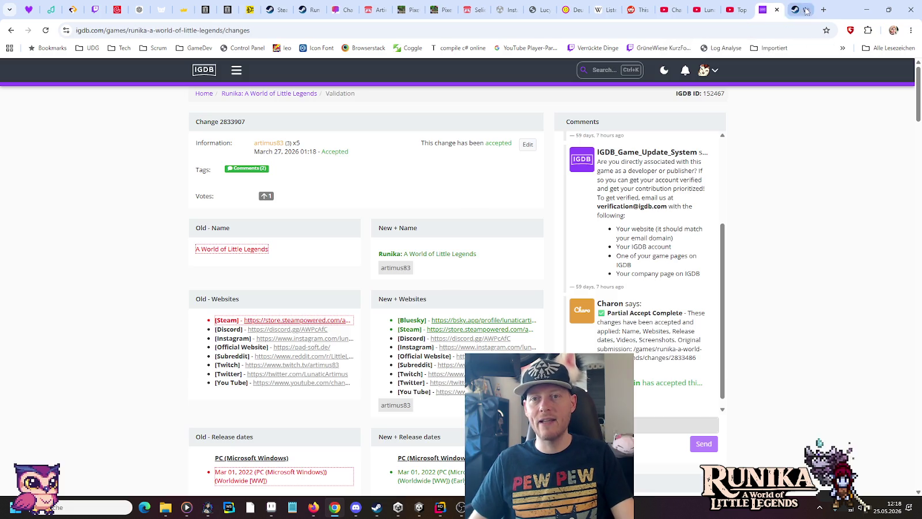
{"action": "left_click", "coordinate": [806, 10]}
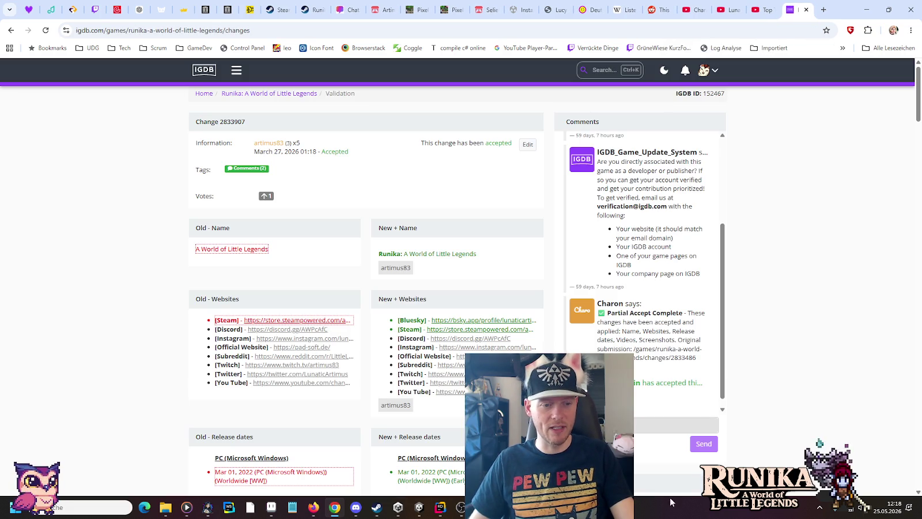
{"action": "left_click", "coordinate": [378, 508]}
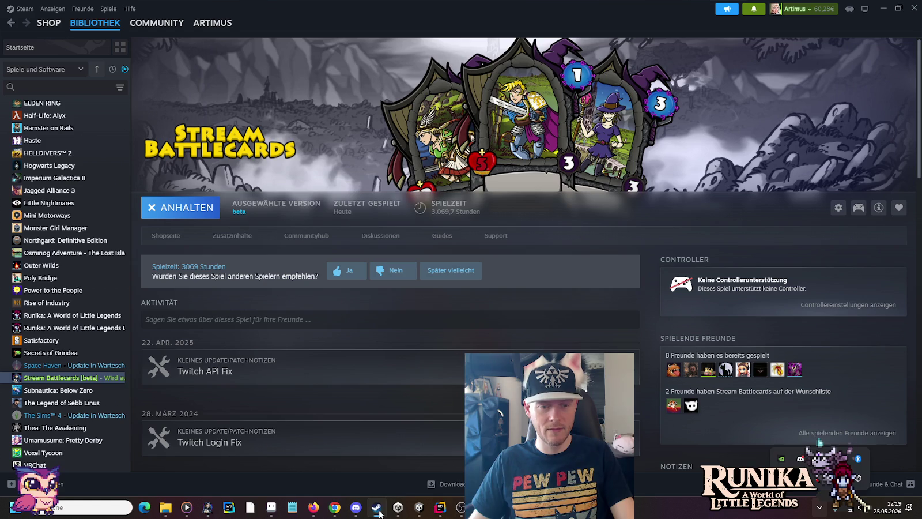
Step: Search the Steam store for 'When We Arrive', add it to the wishlist, and minimize Steam
{"action": "left_click", "coordinate": [43, 26]}
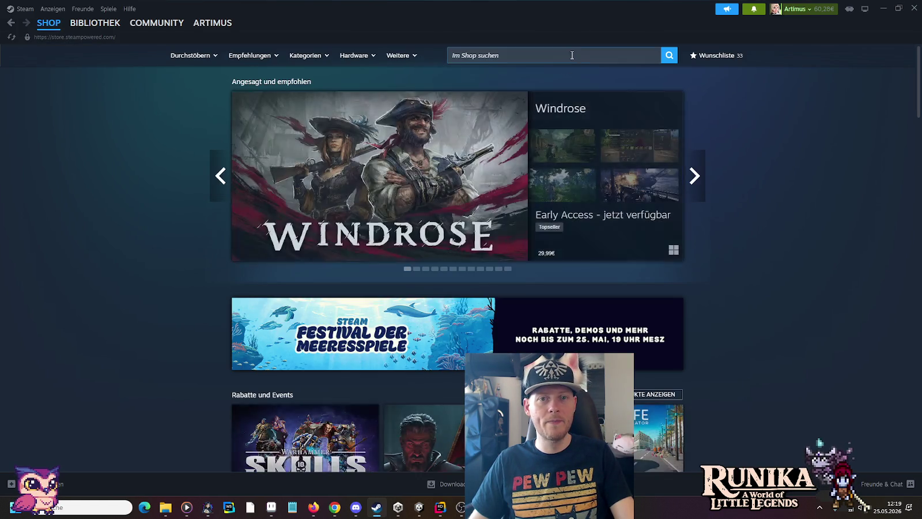
{"action": "left_click", "coordinate": [571, 56]}
{"action": "type", "text": "When We Arrive"}
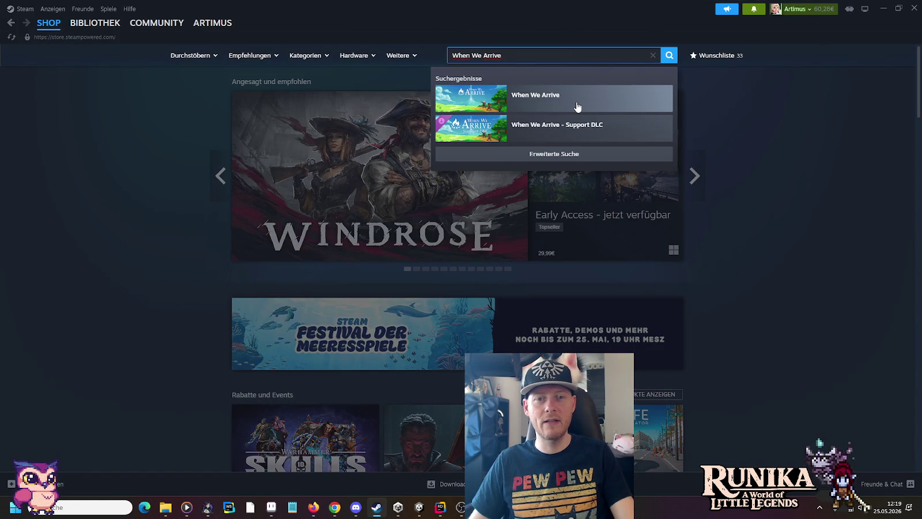
{"action": "left_click", "coordinate": [581, 107]}
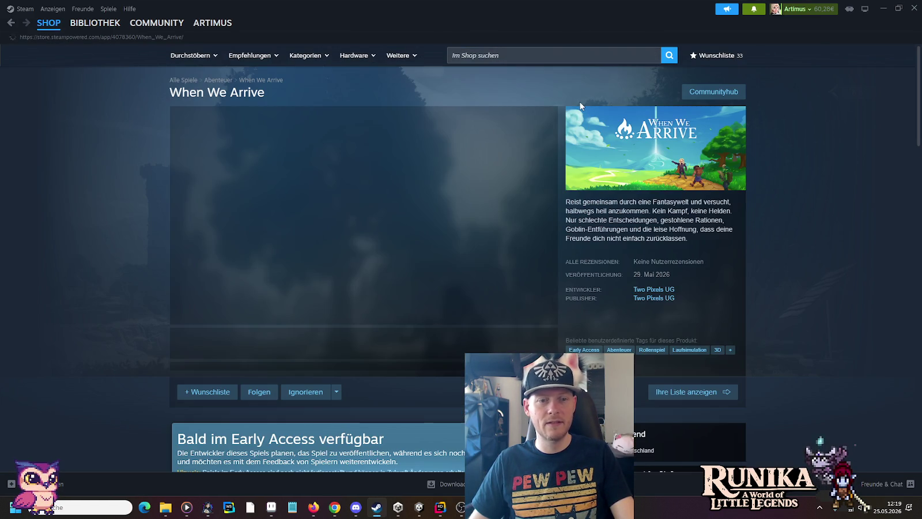
{"action": "left_click", "coordinate": [225, 386]}
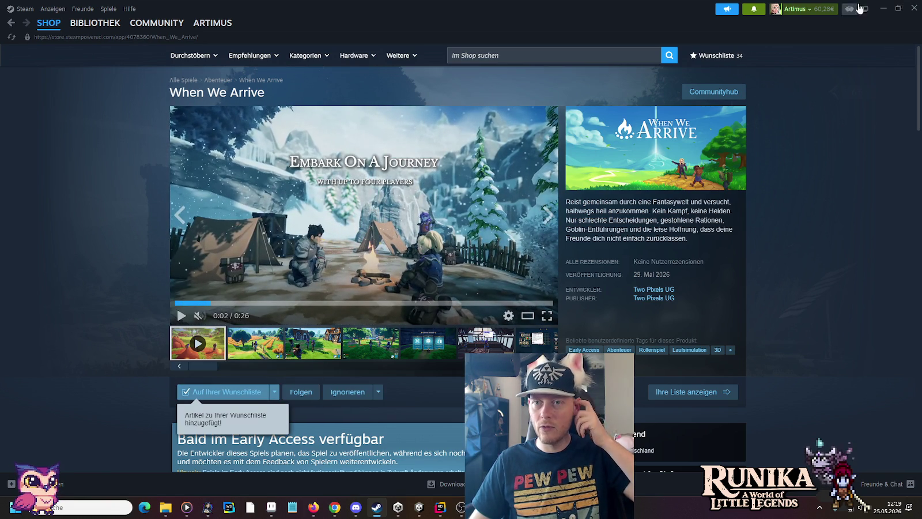
{"action": "left_click", "coordinate": [883, 8]}
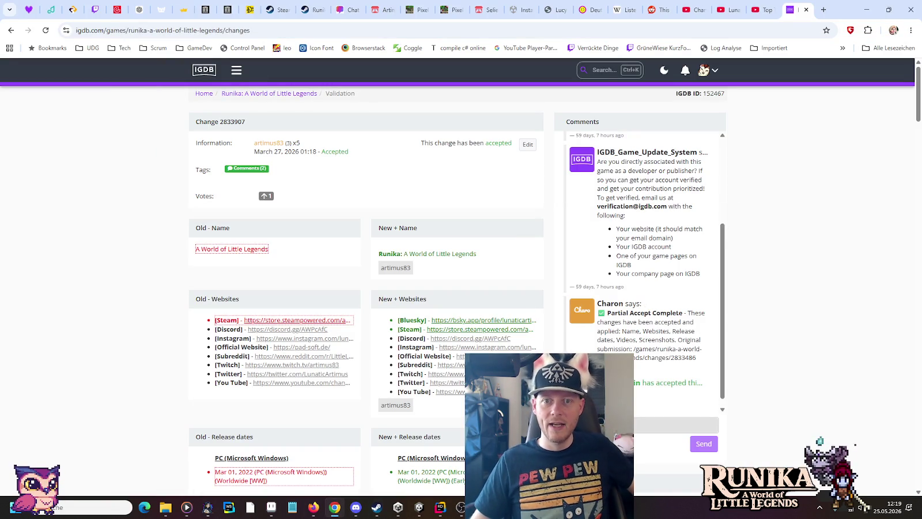
Step: Return to Unity and pan the Scene view over the Library building
{"action": "left_click", "coordinate": [419, 507]}
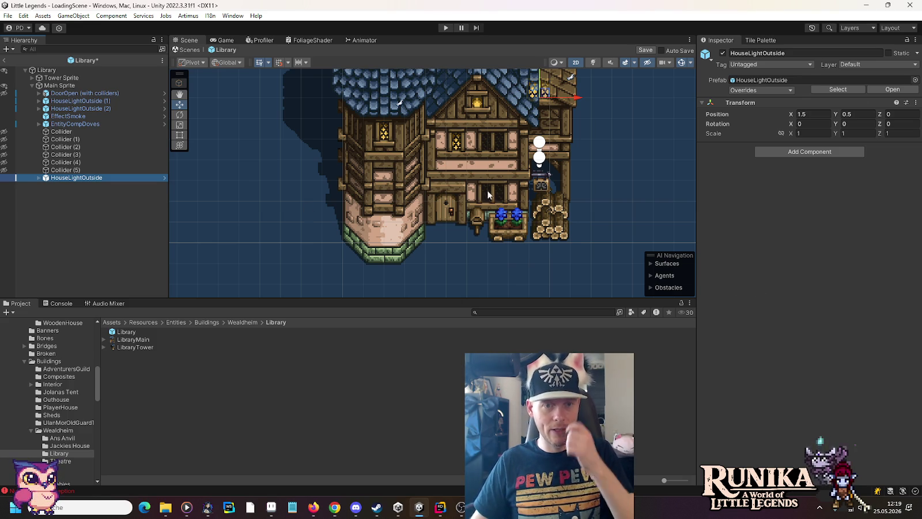
{"action": "left_click_drag", "start_coordinate": [537, 146], "coordinate": [530, 187]}
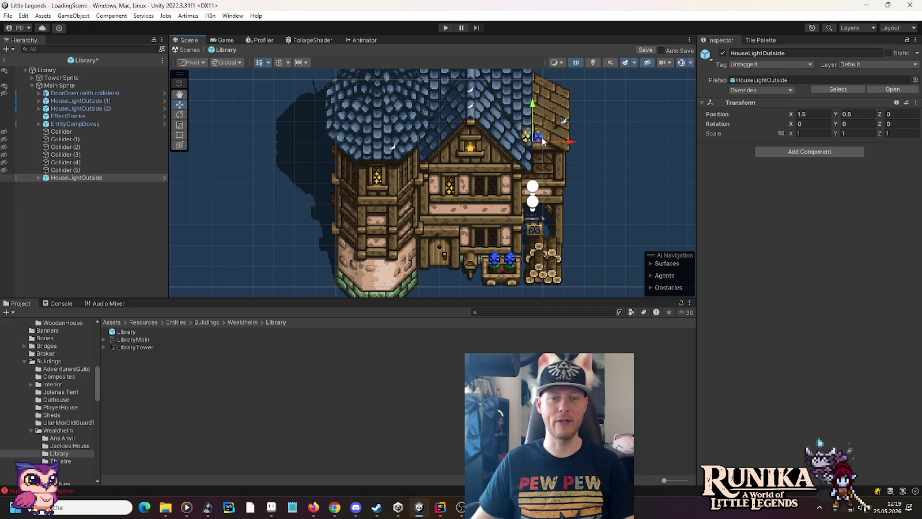
Step: Drag HouseLightOutside down-left to (-0.75, -4.5) in front of the Library entrance
{"action": "scroll", "coordinate": [500, 236], "scroll_direction": "up", "scroll_amount": 1}
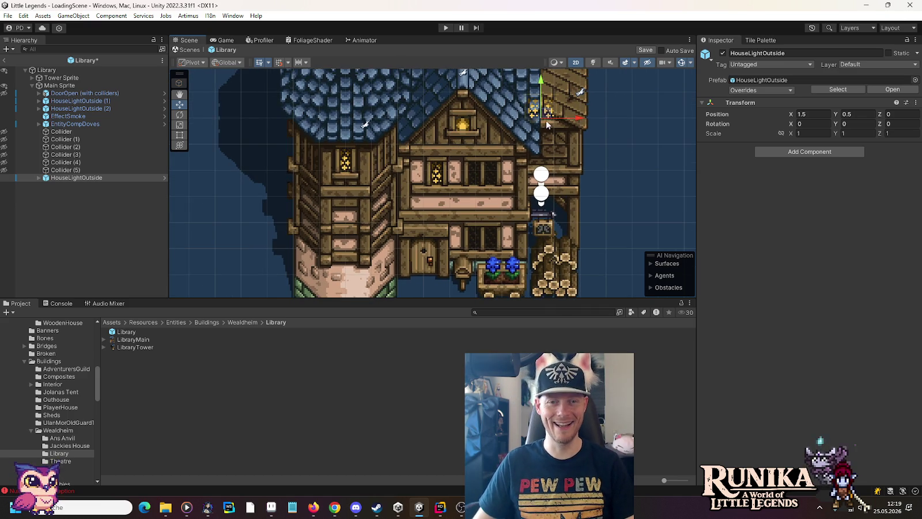
{"action": "mouse_move", "coordinate": [547, 119]}
{"action": "left_mouse_down"}
{"action": "mouse_move", "coordinate": [493, 243]}
{"action": "mouse_move", "coordinate": [484, 244]}
{"action": "mouse_move", "coordinate": [443, 182]}
{"action": "mouse_move", "coordinate": [411, 166]}
{"action": "left_mouse_up"}
{"action": "scroll", "coordinate": [467, 247], "scroll_direction": "up", "scroll_amount": 1}
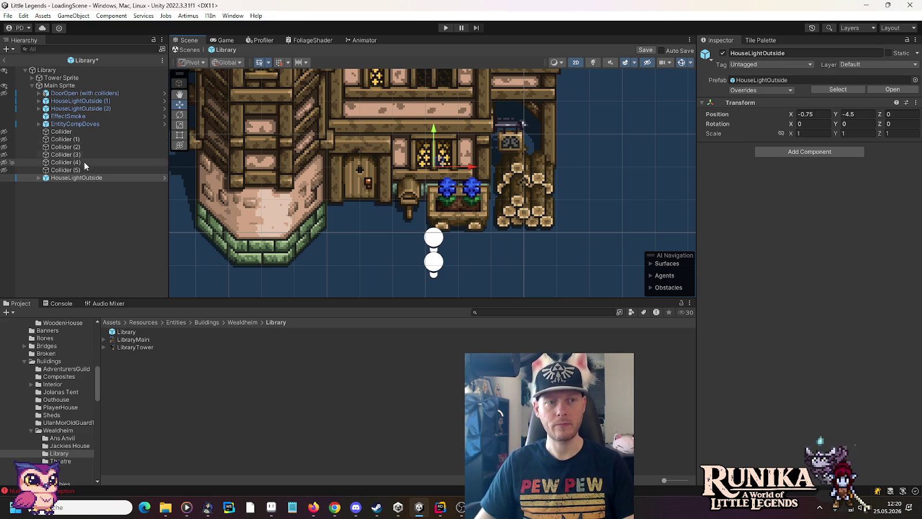
Step: Reorder HouseLightOutside under HouseLightOutside (2) and duplicate it as HouseLightOutside (3)
{"action": "left_click", "coordinate": [81, 179]}
{"action": "mouse_move", "coordinate": [81, 178]}
{"action": "left_mouse_down"}
{"action": "mouse_move", "coordinate": [85, 102]}
{"action": "mouse_move", "coordinate": [101, 130]}
{"action": "left_mouse_up"}
{"action": "key", "text": "ctrl+d"}
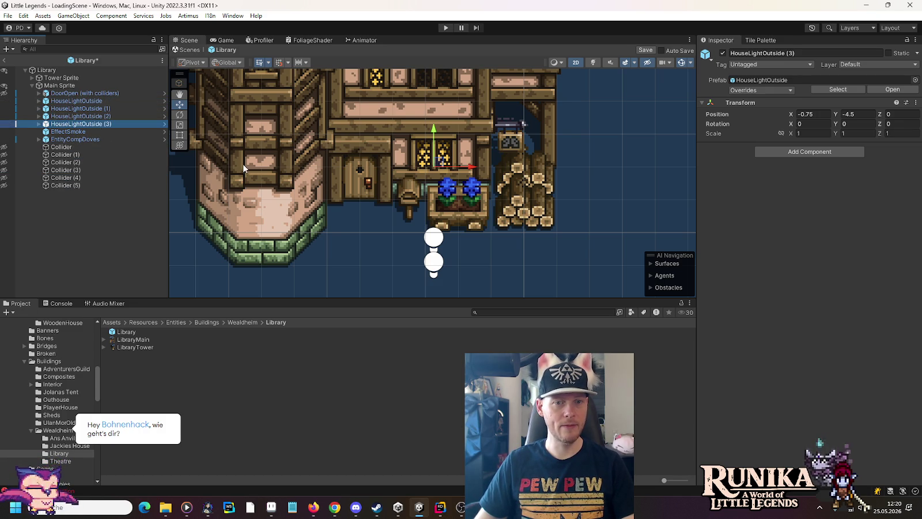
Step: Delete LightSmooth (1) and (2) from HouseLightOutside (3) and raise it to Y -2
{"action": "left_click", "coordinate": [39, 124]}
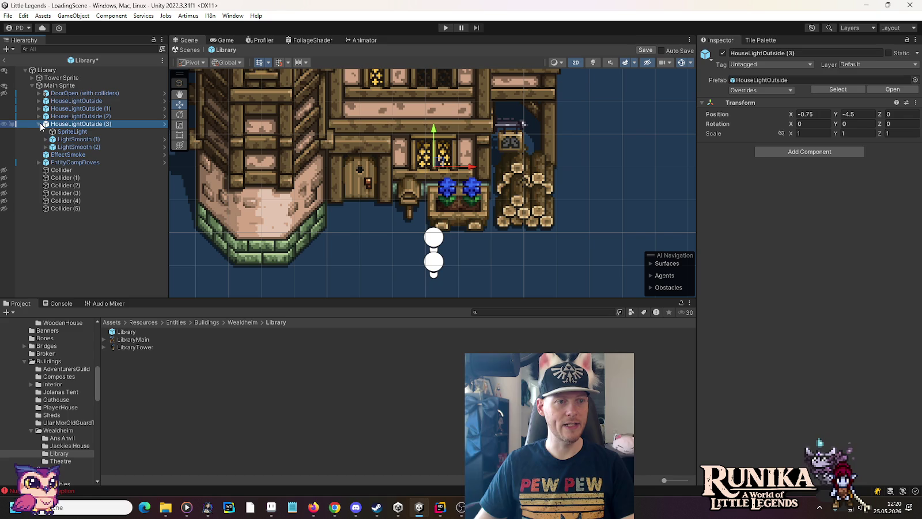
{"action": "left_click", "coordinate": [69, 147]}
{"action": "left_click", "coordinate": [65, 140], "text": "shift"}
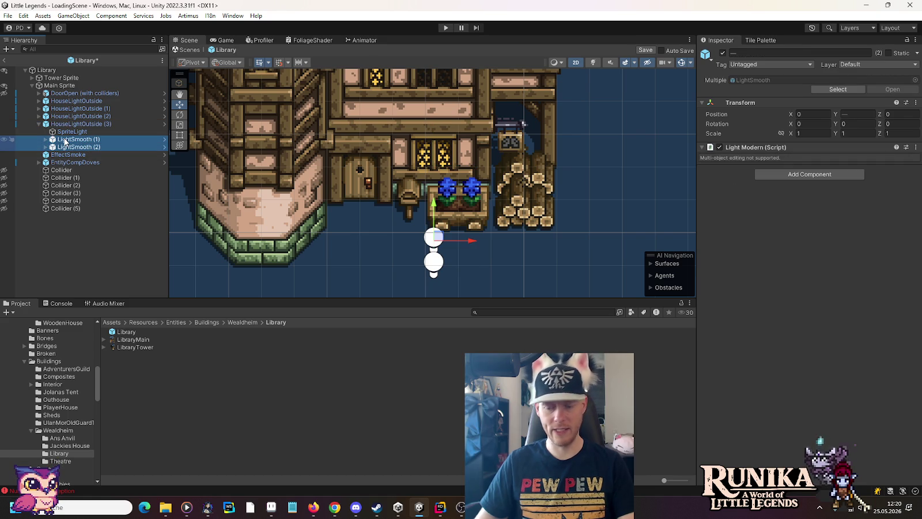
{"action": "key", "text": "Delete"}
{"action": "left_click", "coordinate": [69, 124]}
{"action": "left_click", "coordinate": [39, 124]}
{"action": "double_click", "coordinate": [128, 124]}
{"action": "left_click_drag", "start_coordinate": [436, 194], "coordinate": [436, 112]}
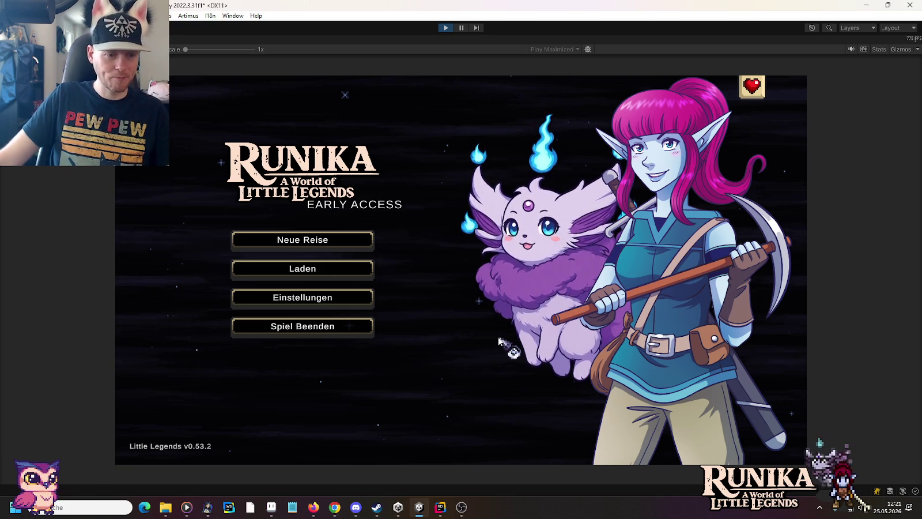
Step: Load the first save from the Laden menu and continue past the loading tip
{"action": "left_click", "coordinate": [356, 269]}
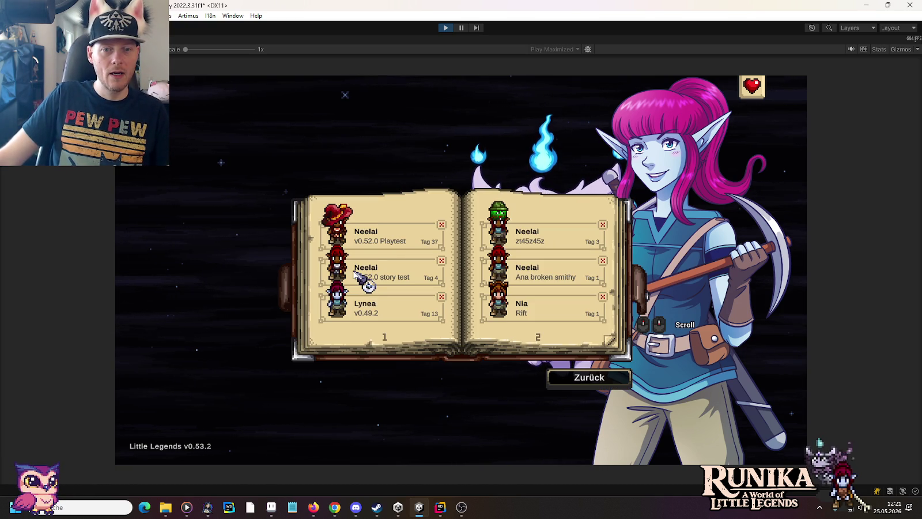
{"action": "left_click", "coordinate": [379, 230]}
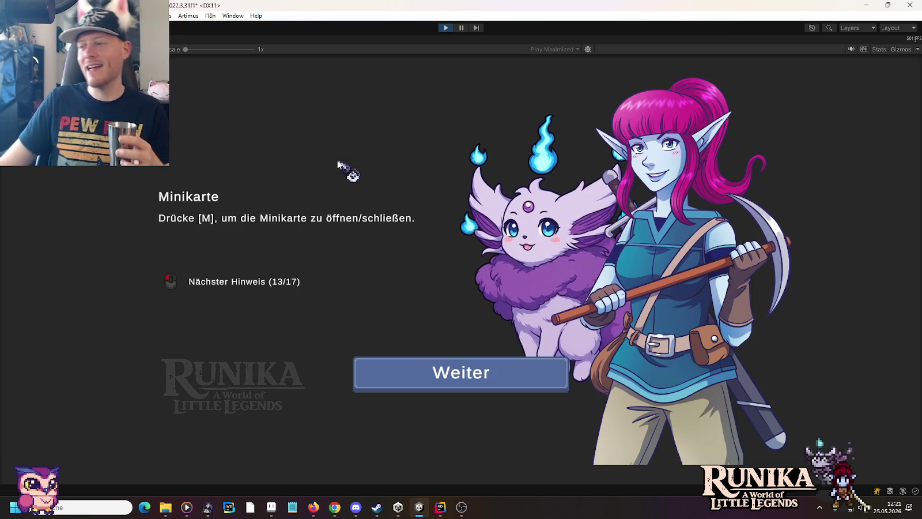
{"action": "left_click", "coordinate": [472, 387]}
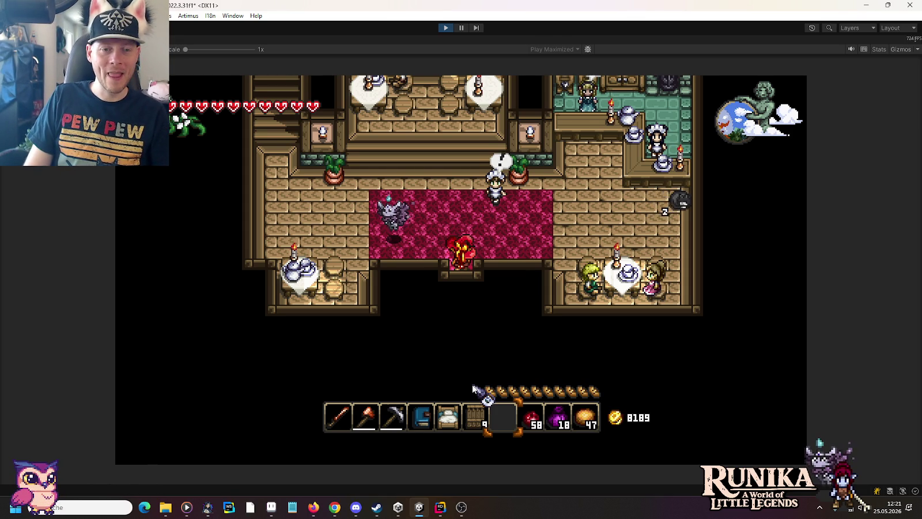
Step: Walk the player up through the inn to Ranulf and talk to him to open his delivery book
{"action": "key", "text": "a"}
{"action": "key", "text": "w"}
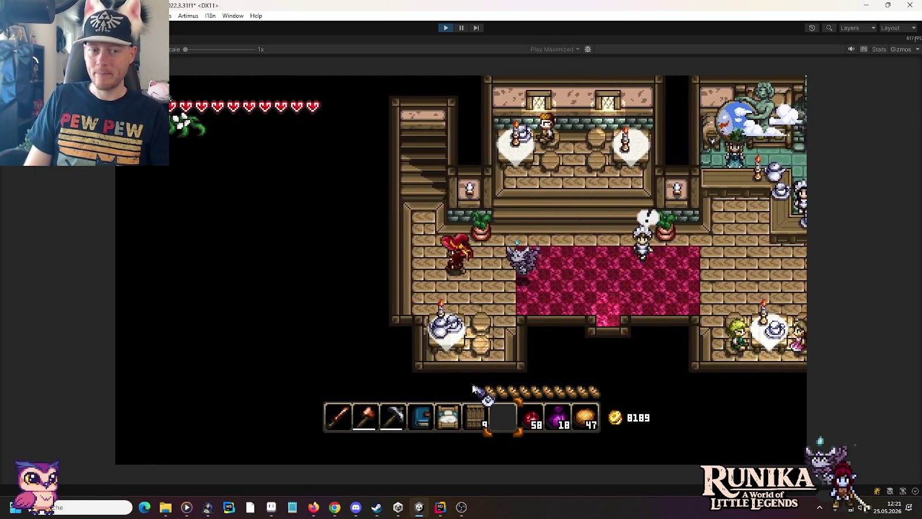
{"action": "key", "text": "w"}
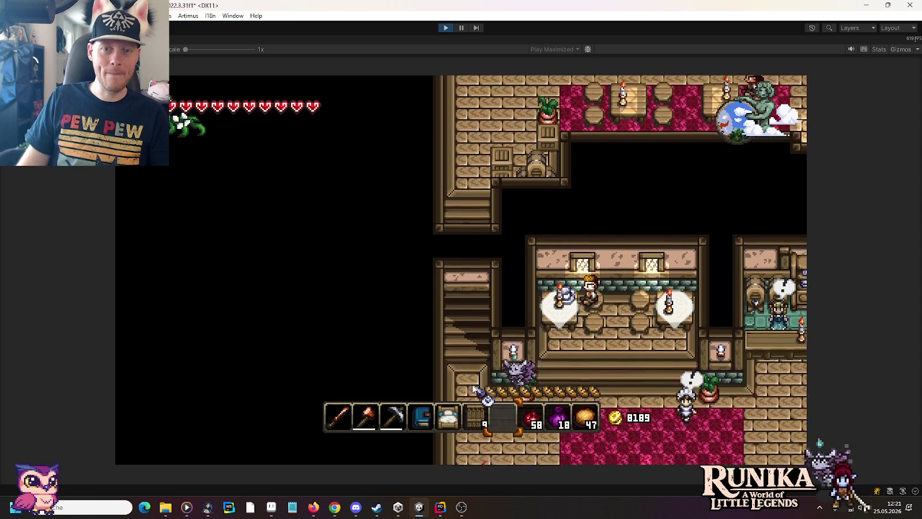
{"action": "key", "text": "w"}
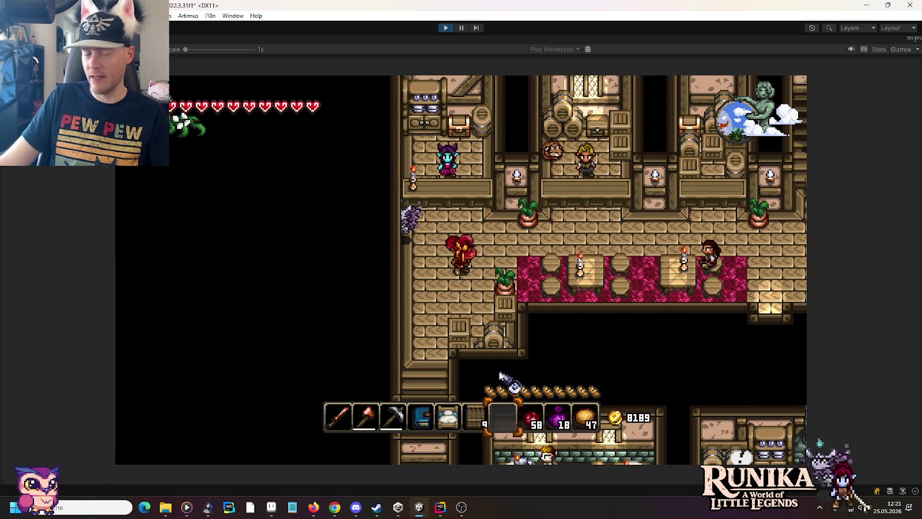
{"action": "key", "text": "d"}
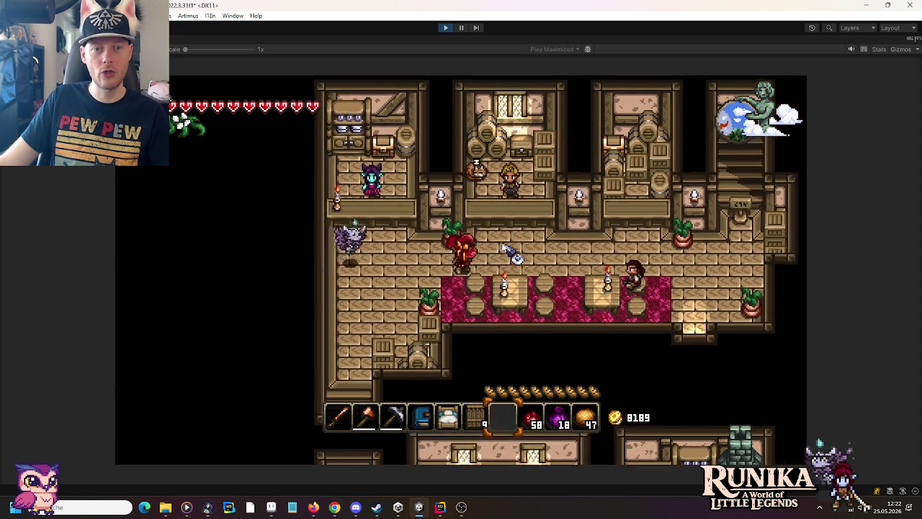
{"action": "key", "text": "a"}
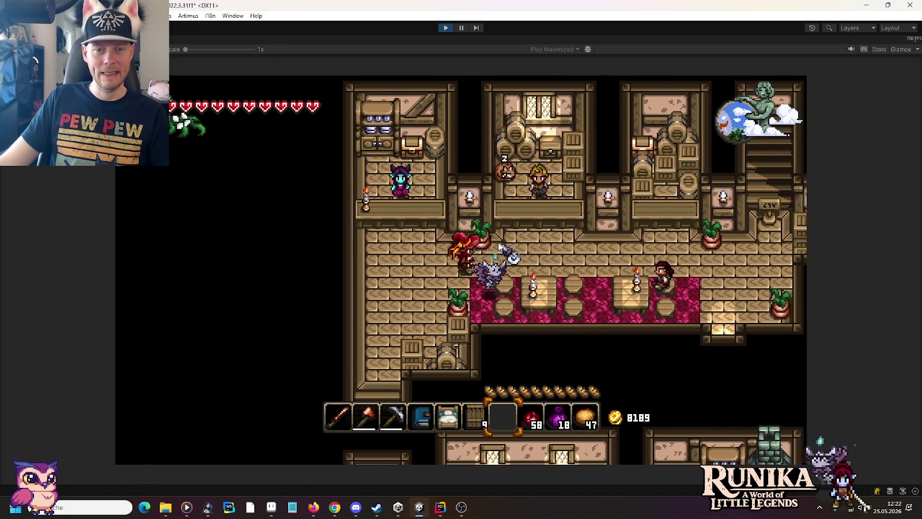
{"action": "key", "text": "d"}
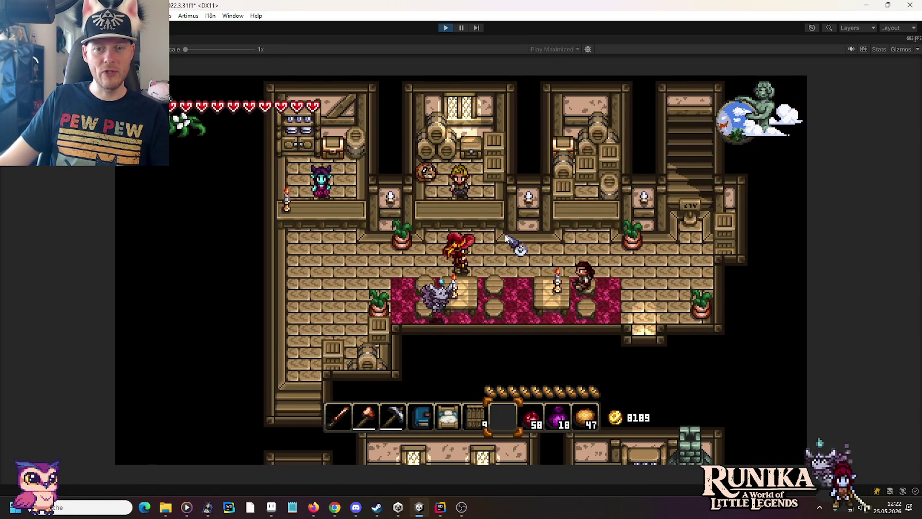
{"action": "key", "text": "w"}
{"action": "key", "text": "e"}
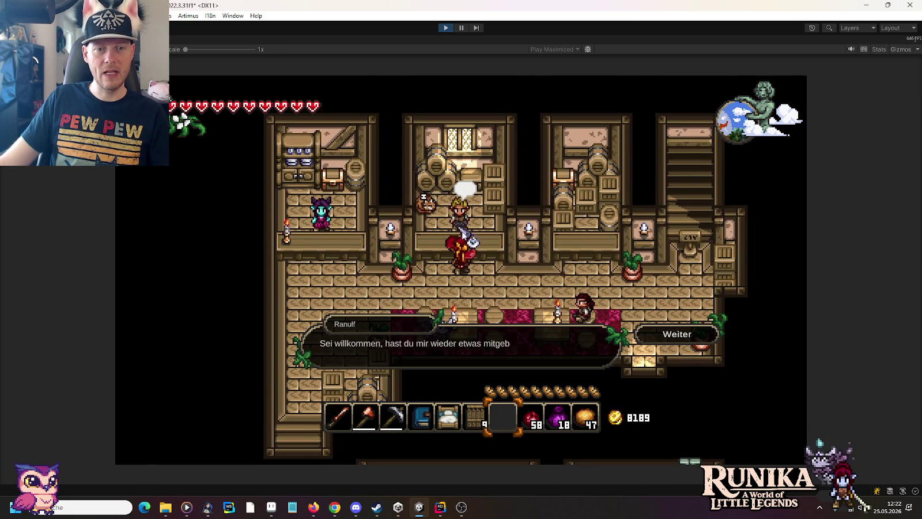
{"action": "left_click", "coordinate": [668, 340]}
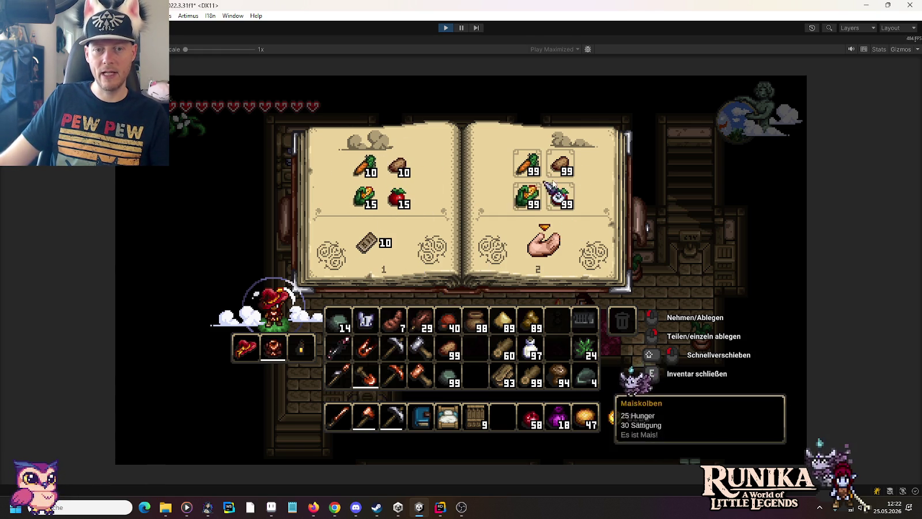
Step: Clear the 99-stacks, reopen Ranulf's delivery book, return the pickaxe to its slot, then close it
{"action": "left_click", "coordinate": [547, 246]}
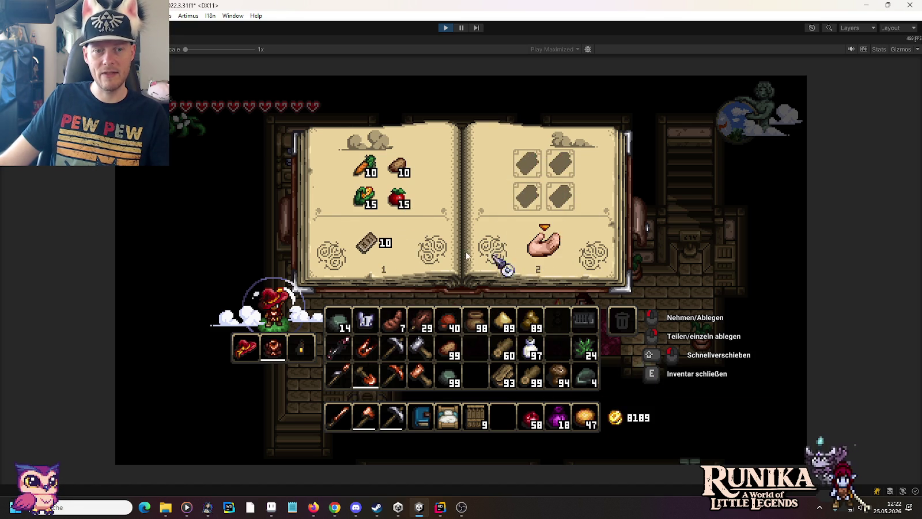
{"action": "key", "text": "e"}
{"action": "key", "text": "e"}
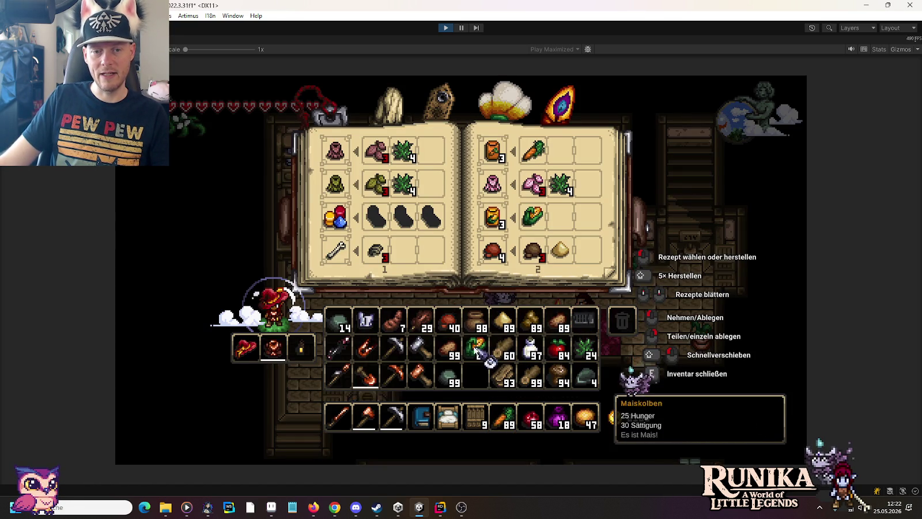
{"action": "key", "text": "e"}
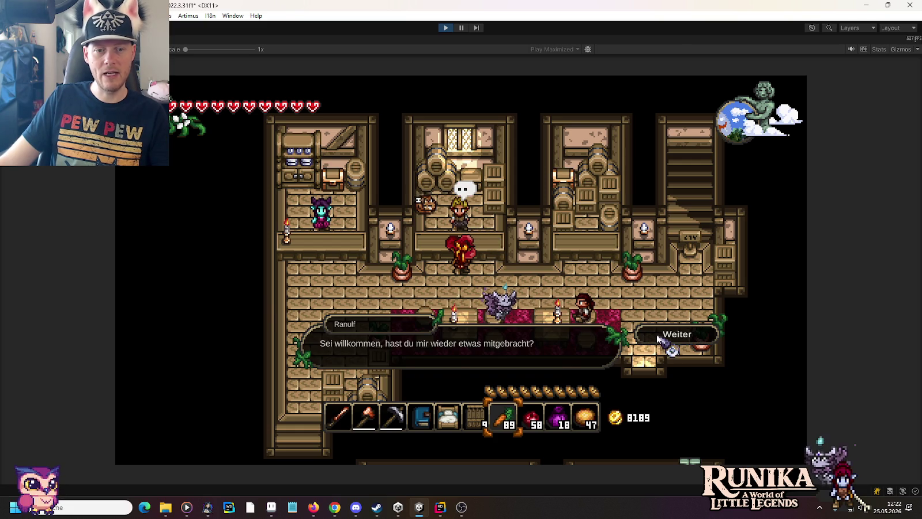
{"action": "left_click", "coordinate": [657, 334]}
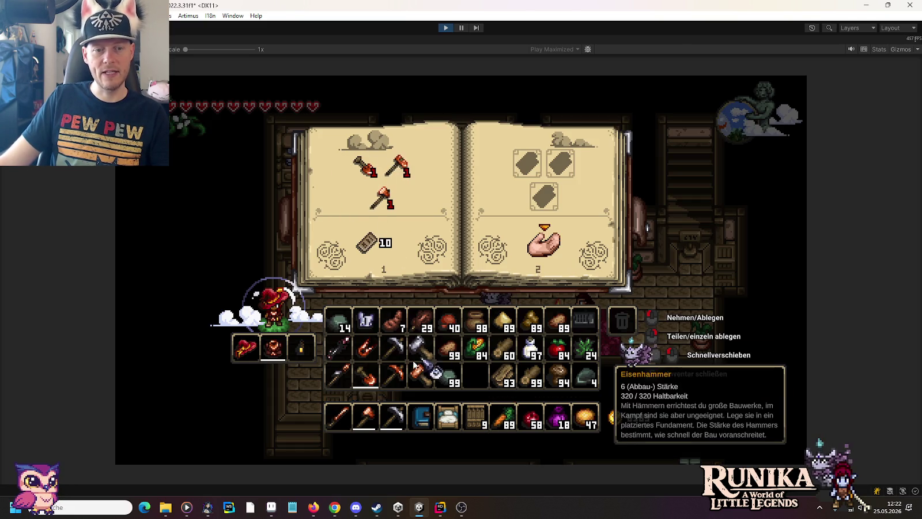
{"action": "left_click", "coordinate": [379, 385]}
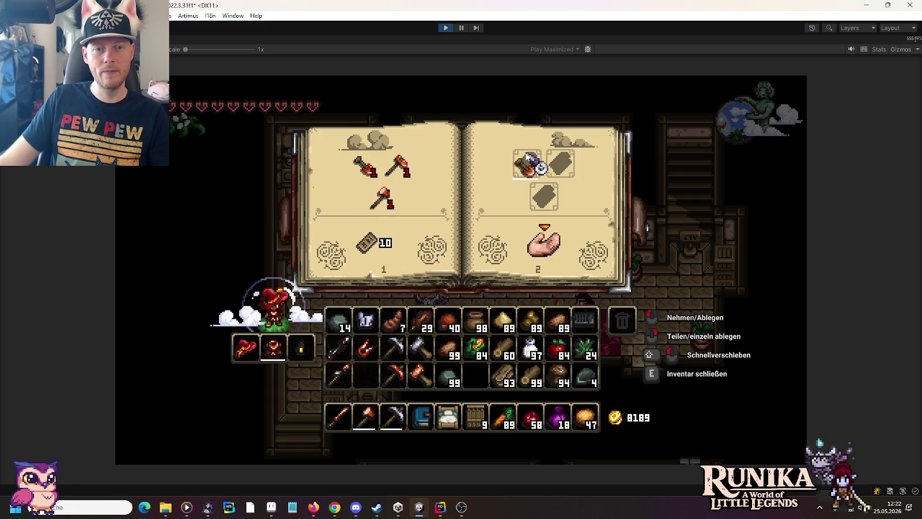
{"action": "left_click", "coordinate": [373, 377]}
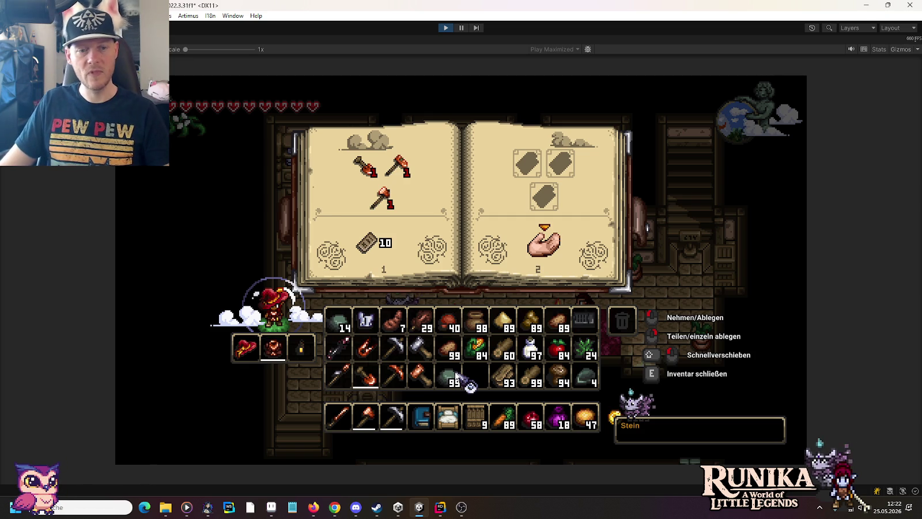
{"action": "key", "text": "e"}
Step: Walk left and up to Linhil and start talking to her
{"action": "key", "text": "a"}
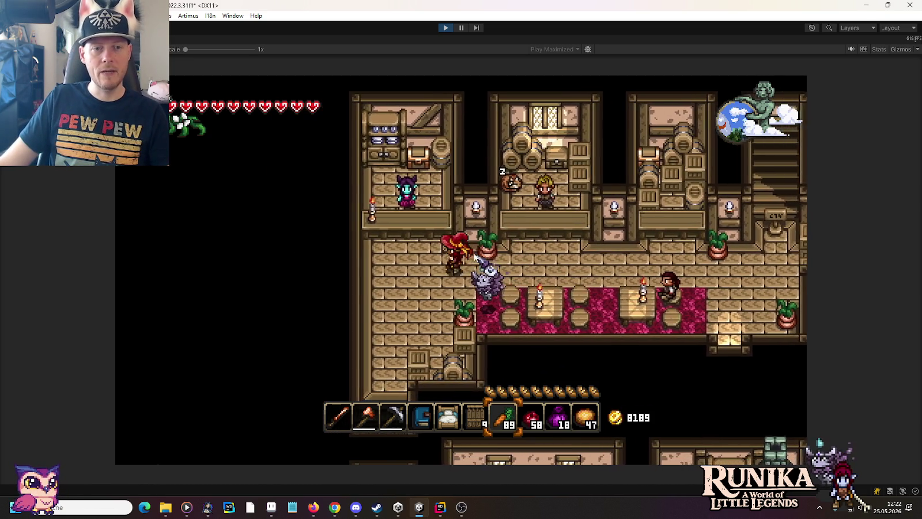
{"action": "key", "text": "w"}
{"action": "key", "text": "e"}
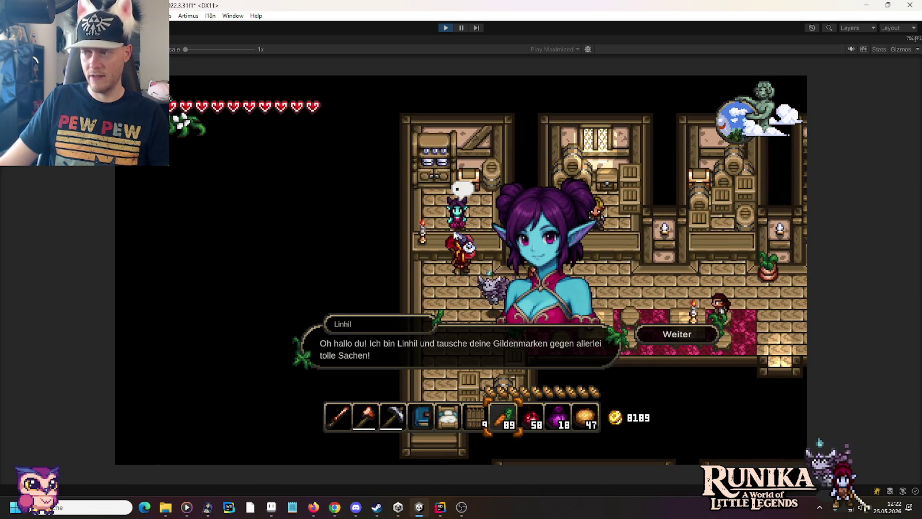
Step: Finish Linhil's greeting to open her guild-mark shop and scroll through its first pages
{"action": "left_click", "coordinate": [677, 333]}
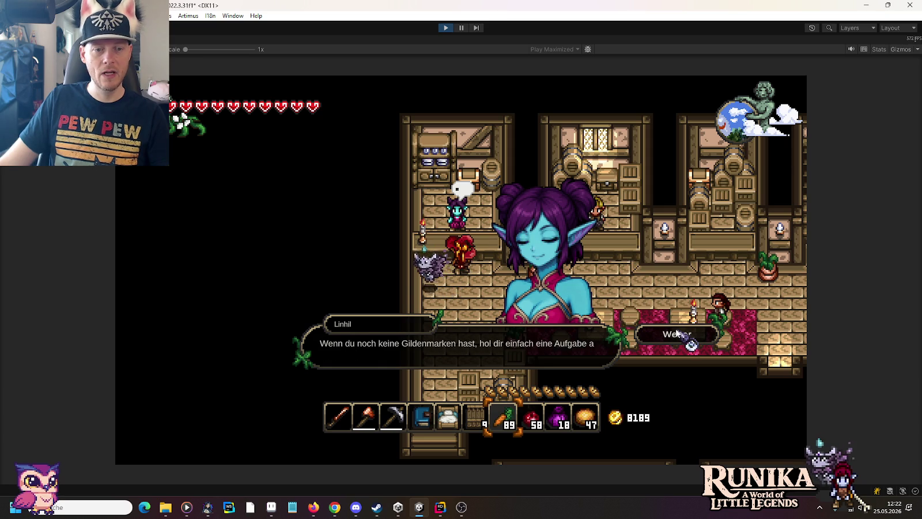
{"action": "left_click", "coordinate": [677, 333]}
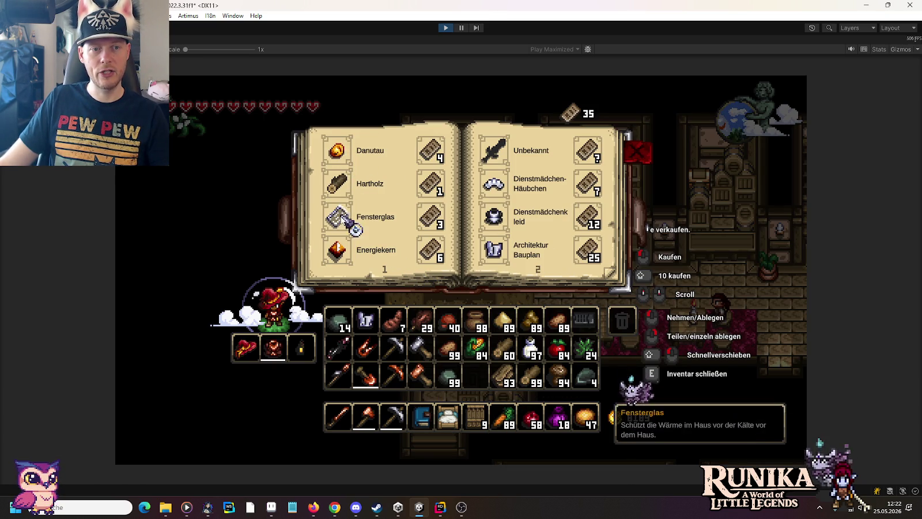
{"action": "scroll", "coordinate": [371, 245], "scroll_direction": "down", "scroll_amount": 1}
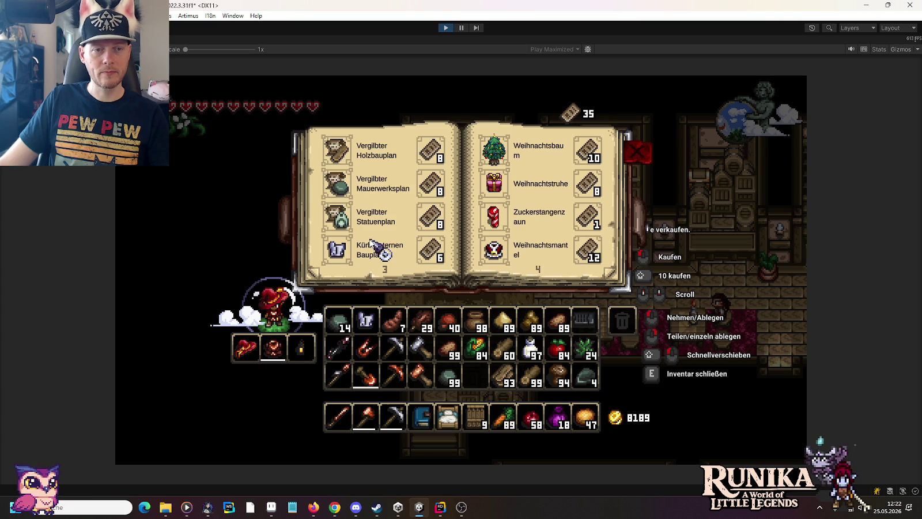
{"action": "scroll", "coordinate": [372, 245], "scroll_direction": "down", "scroll_amount": 1}
{"action": "scroll", "coordinate": [371, 245], "scroll_direction": "up", "scroll_amount": 2}
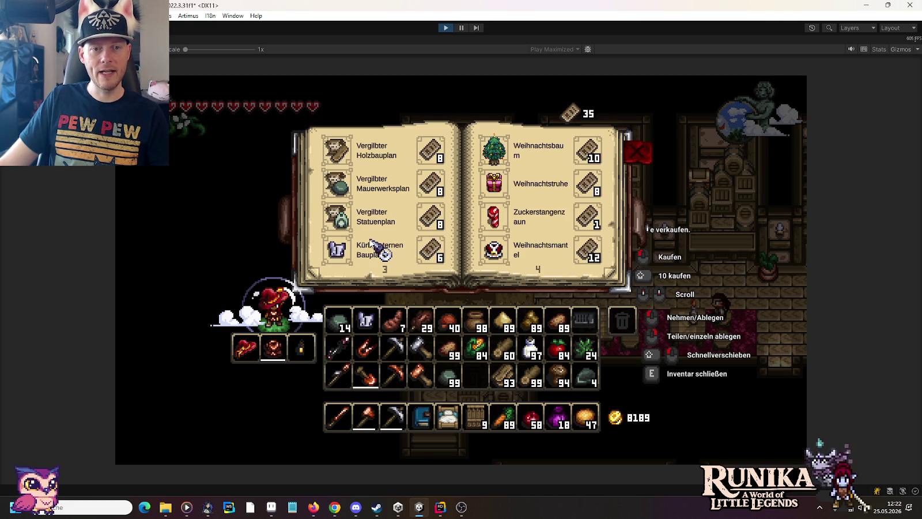
{"action": "scroll", "coordinate": [372, 245], "scroll_direction": "down", "scroll_amount": 1}
{"action": "scroll", "coordinate": [372, 245], "scroll_direction": "up", "scroll_amount": 1}
{"action": "scroll", "coordinate": [372, 244], "scroll_direction": "down", "scroll_amount": 1}
{"action": "scroll", "coordinate": [371, 242], "scroll_direction": "down", "scroll_amount": 1}
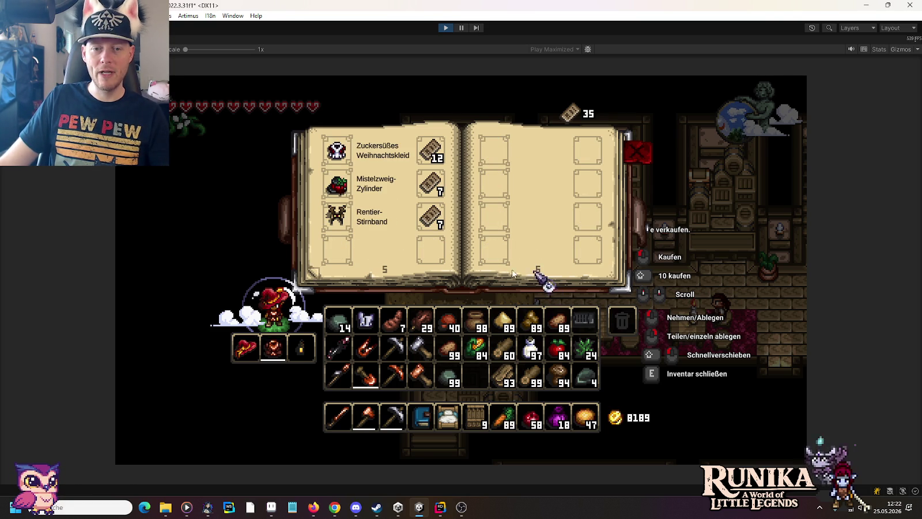
{"action": "scroll", "coordinate": [321, 278], "scroll_direction": "up", "scroll_amount": 1}
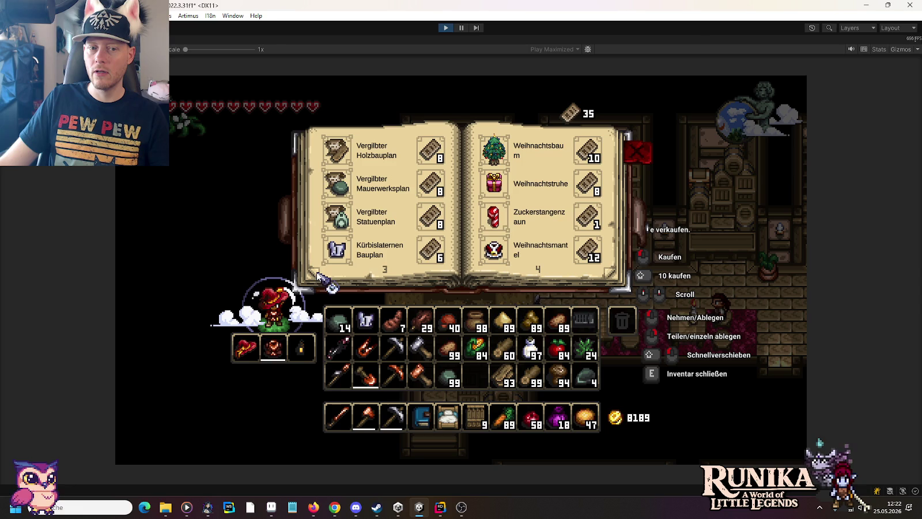
{"action": "scroll", "coordinate": [369, 257], "scroll_direction": "down", "scroll_amount": 1}
{"action": "scroll", "coordinate": [368, 257], "scroll_direction": "up", "scroll_amount": 2}
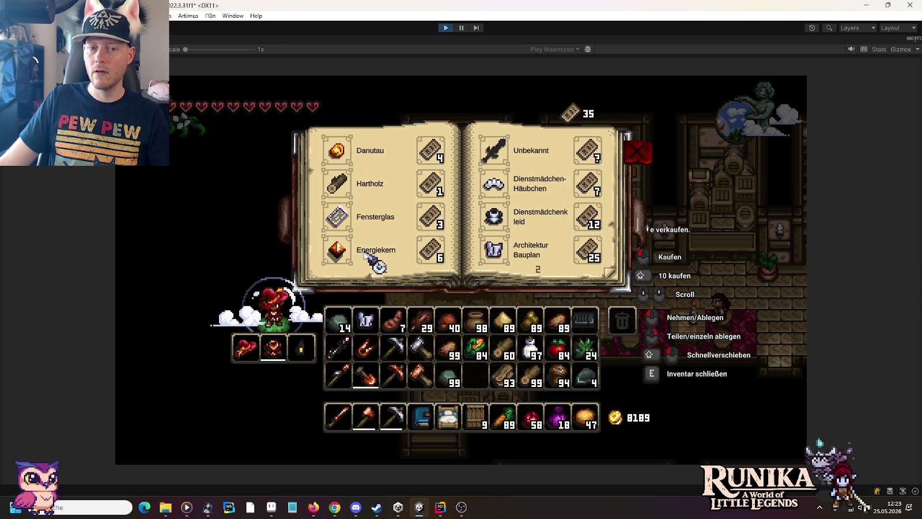
Step: Flip the shop book forward to pages 5–6 and back to pages 1–2
{"action": "left_click", "coordinate": [609, 275]}
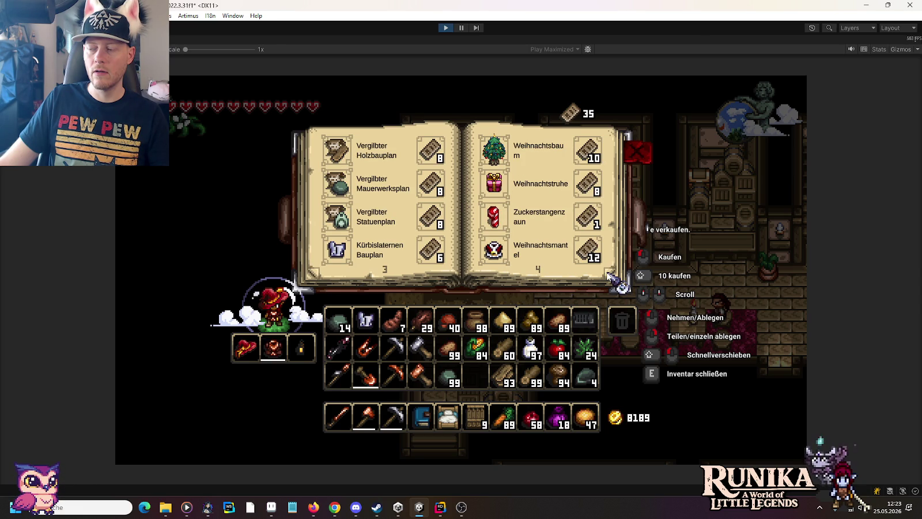
{"action": "left_click", "coordinate": [609, 275]}
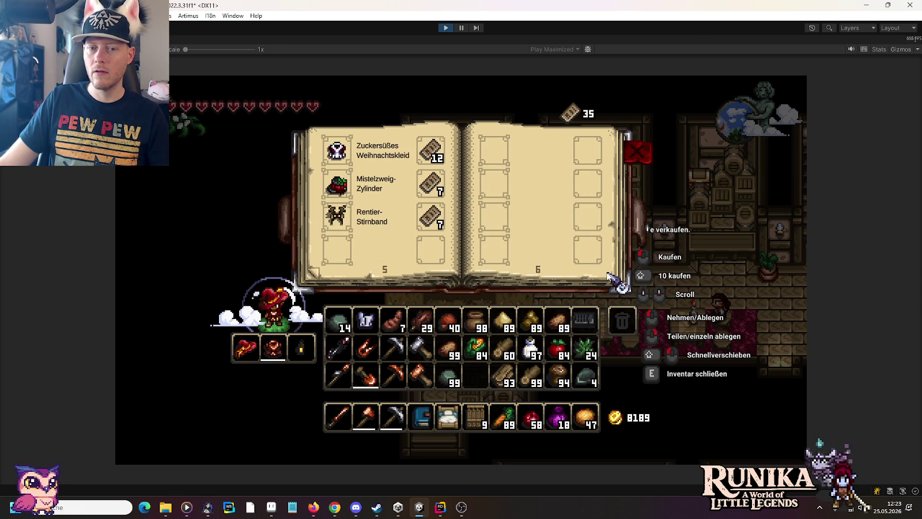
{"action": "left_click", "coordinate": [316, 276]}
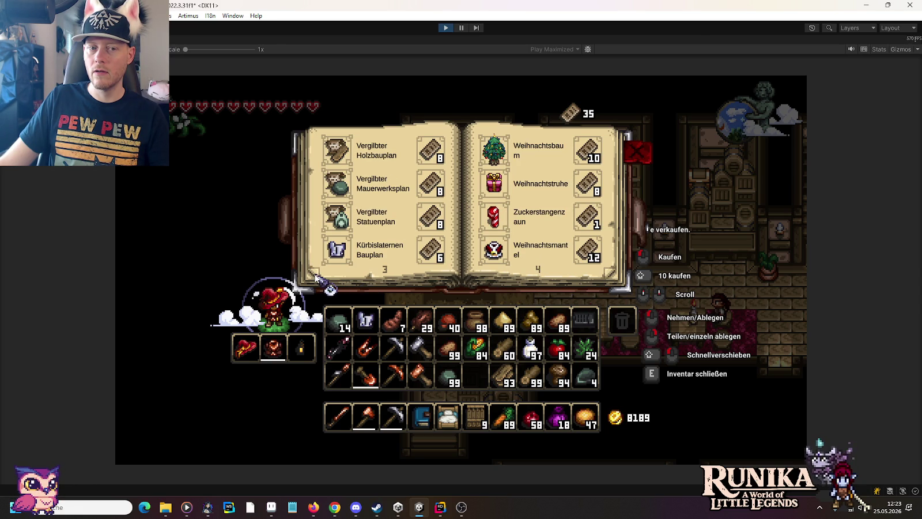
{"action": "left_click", "coordinate": [316, 278]}
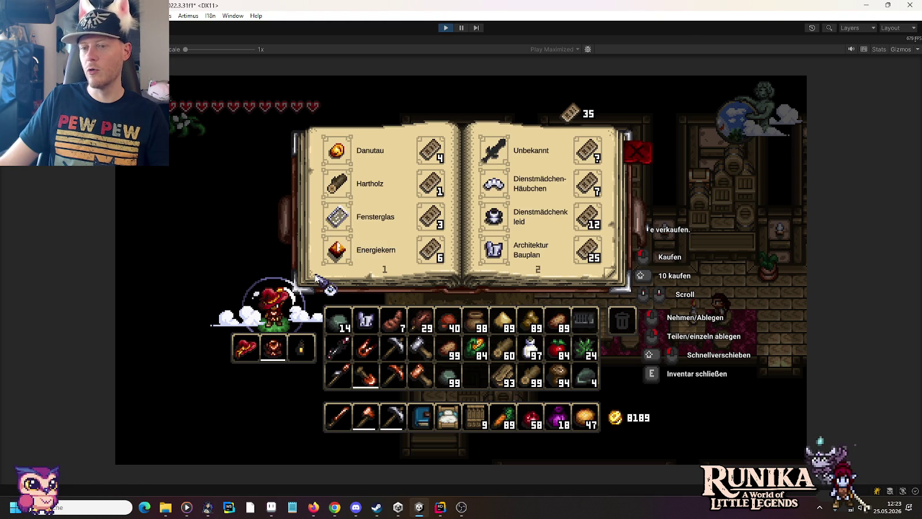
{"action": "scroll", "coordinate": [326, 277], "scroll_direction": "down", "scroll_amount": 1}
{"action": "scroll", "coordinate": [330, 277], "scroll_direction": "down", "scroll_amount": 1}
{"action": "scroll", "coordinate": [330, 276], "scroll_direction": "up", "scroll_amount": 1}
{"action": "scroll", "coordinate": [330, 277], "scroll_direction": "up", "scroll_amount": 1}
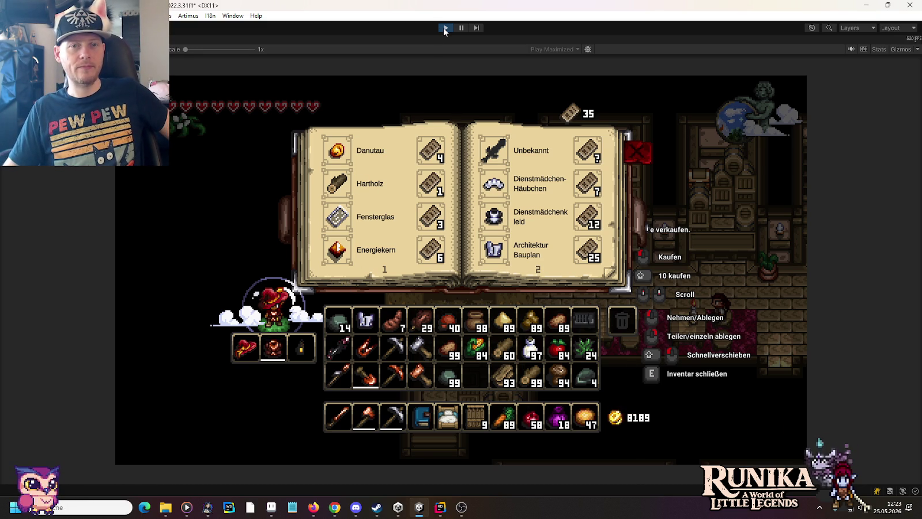
Step: Stop Play mode and restart the game, returning to the Runika v0.53.2 title menu
{"action": "left_click", "coordinate": [444, 29]}
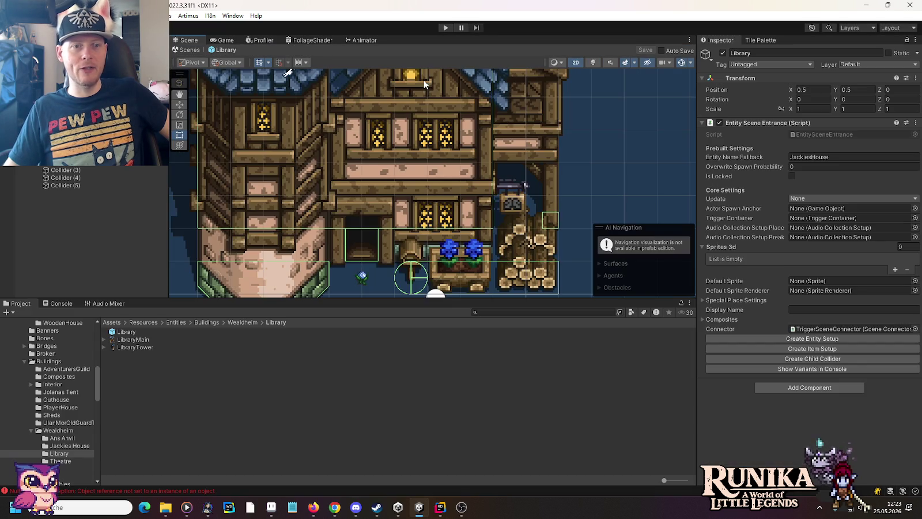
{"action": "left_click", "coordinate": [442, 29]}
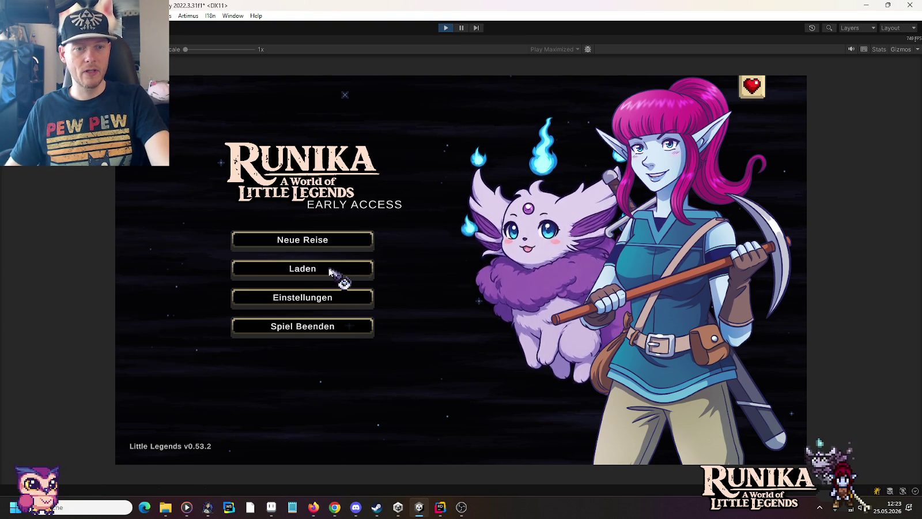
Step: Load the second save slot and dismiss the Schatzsuche loading tip
{"action": "left_click", "coordinate": [331, 270]}
{"action": "left_click", "coordinate": [386, 271]}
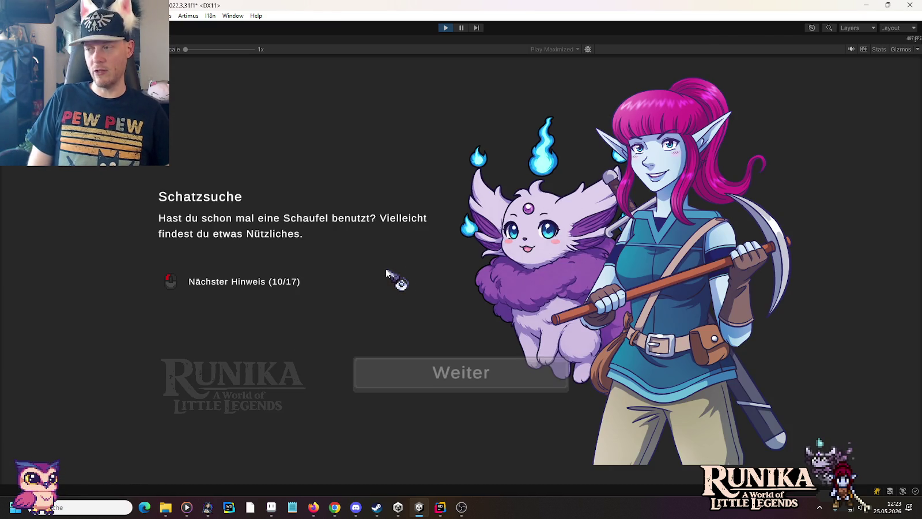
{"action": "left_click", "coordinate": [435, 370]}
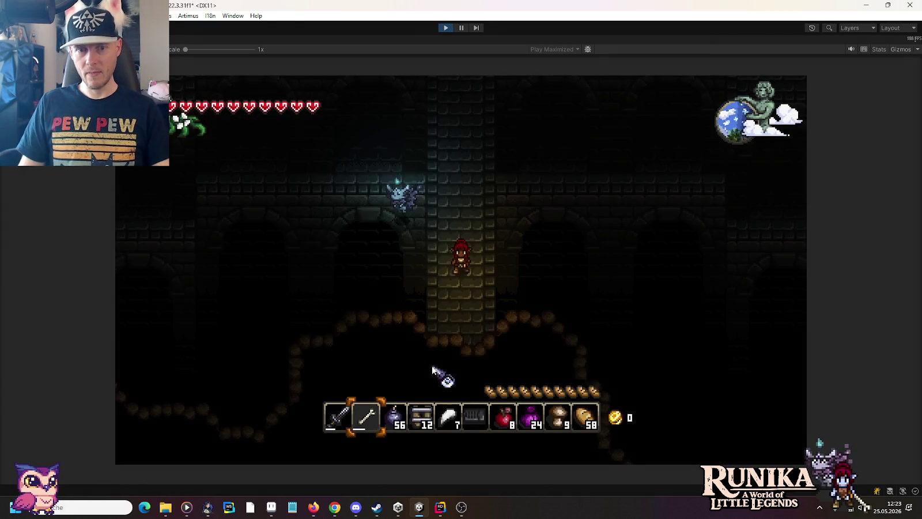
Step: Walk through the Lunari Palast halls and bring up the inventory with crafting recipes
{"action": "key", "text": "w"}
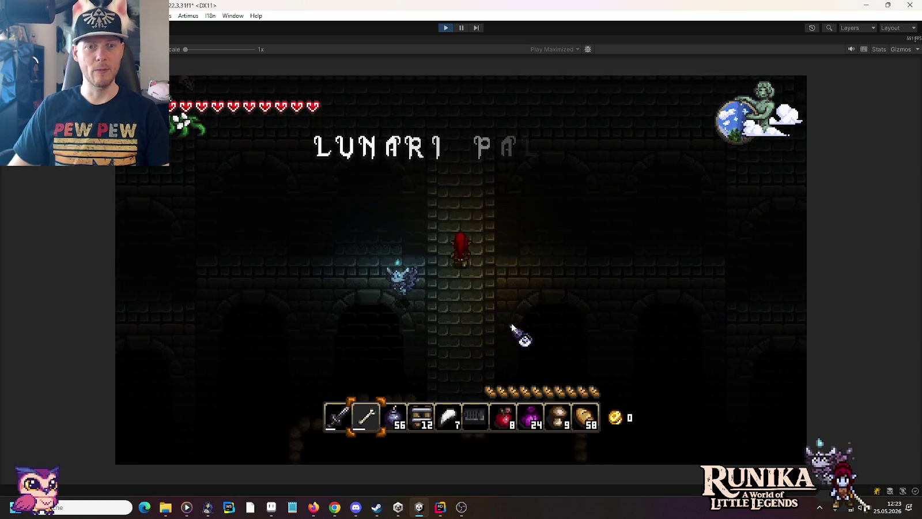
{"action": "key", "text": "w"}
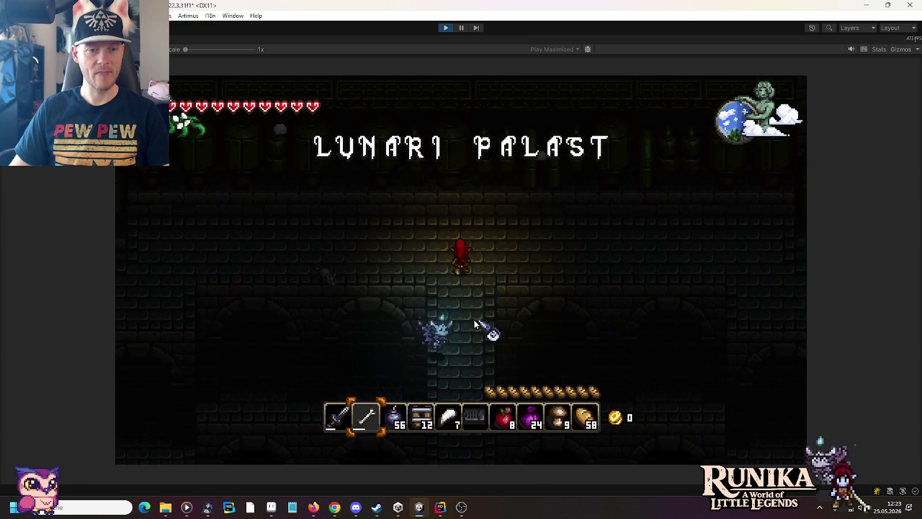
{"action": "key", "text": "d"}
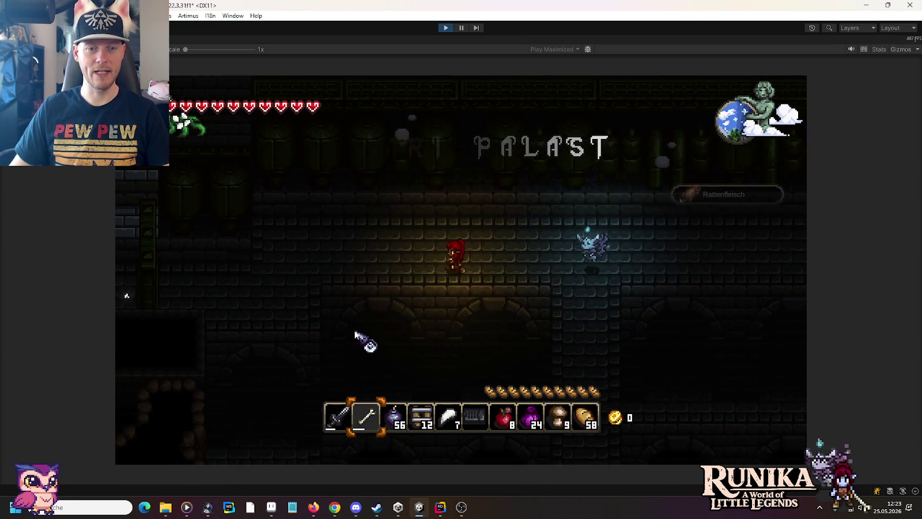
{"action": "key", "text": "d"}
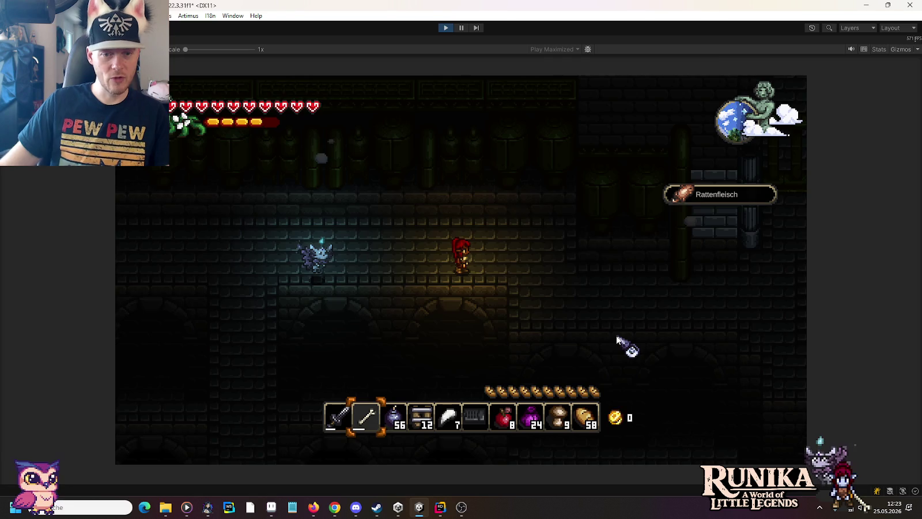
{"action": "key", "text": "e"}
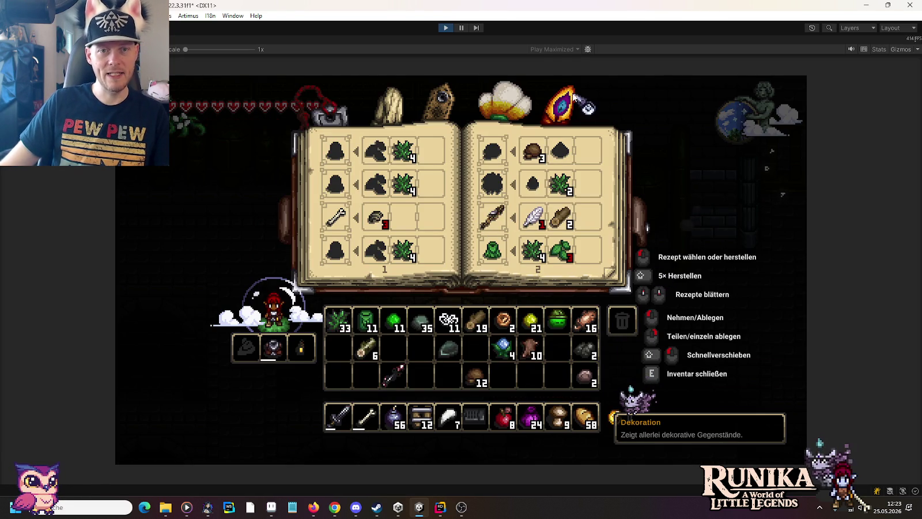
Step: Craft a campfire from the tool recipes and place it in the hotbar
{"action": "left_click", "coordinate": [438, 104]}
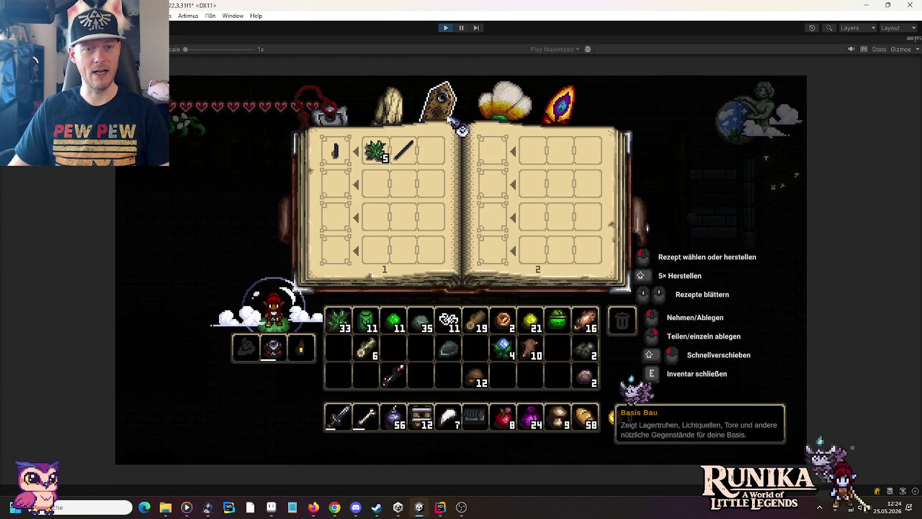
{"action": "left_click", "coordinate": [403, 115]}
{"action": "scroll", "coordinate": [411, 200], "scroll_direction": "down", "scroll_amount": 1}
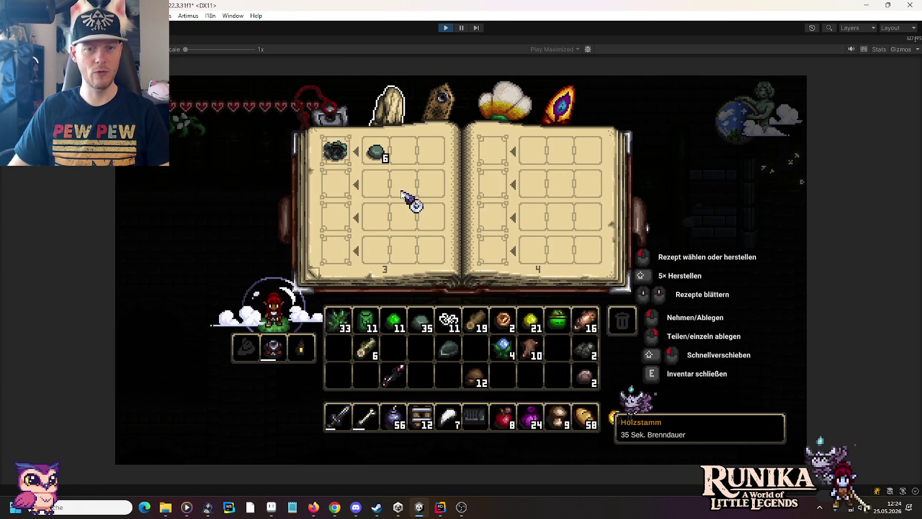
{"action": "left_click", "coordinate": [331, 153]}
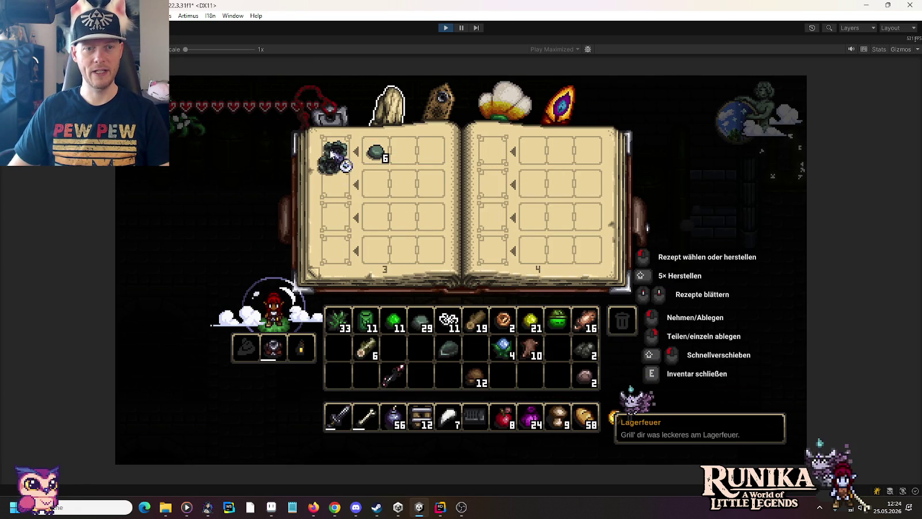
{"action": "left_click", "coordinate": [503, 416]}
{"action": "key", "text": "e"}
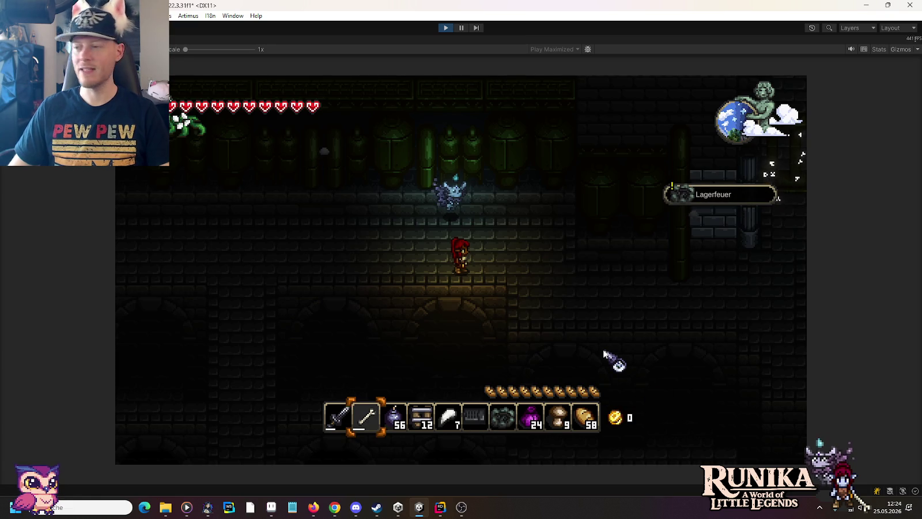
Step: Select the campfire hotbar slot and walk right into the Biolabor area
{"action": "key", "text": "d"}
{"action": "key", "text": "6"}
{"action": "key", "text": "d"}
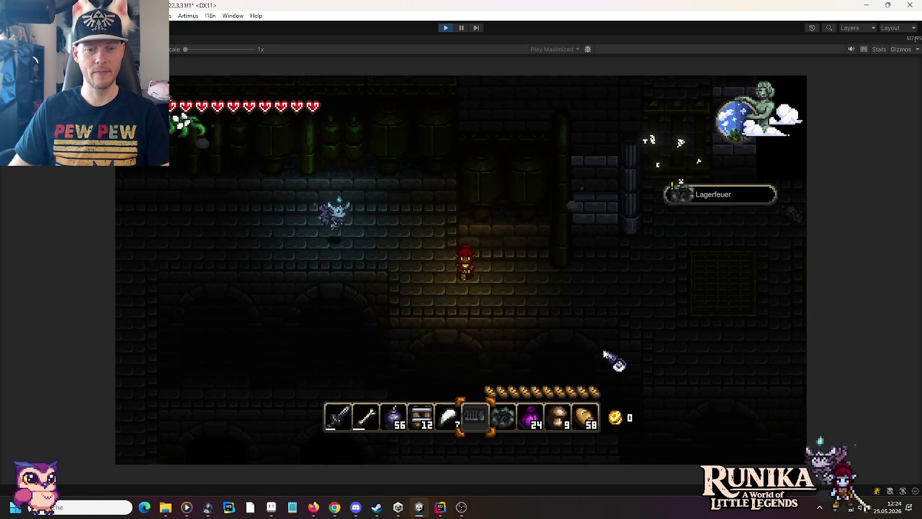
{"action": "key", "text": "7"}
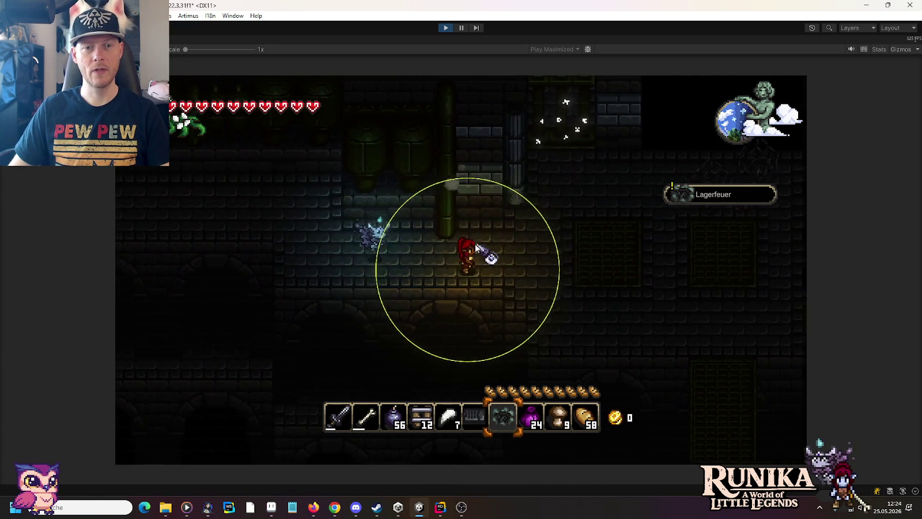
{"action": "key", "text": "d"}
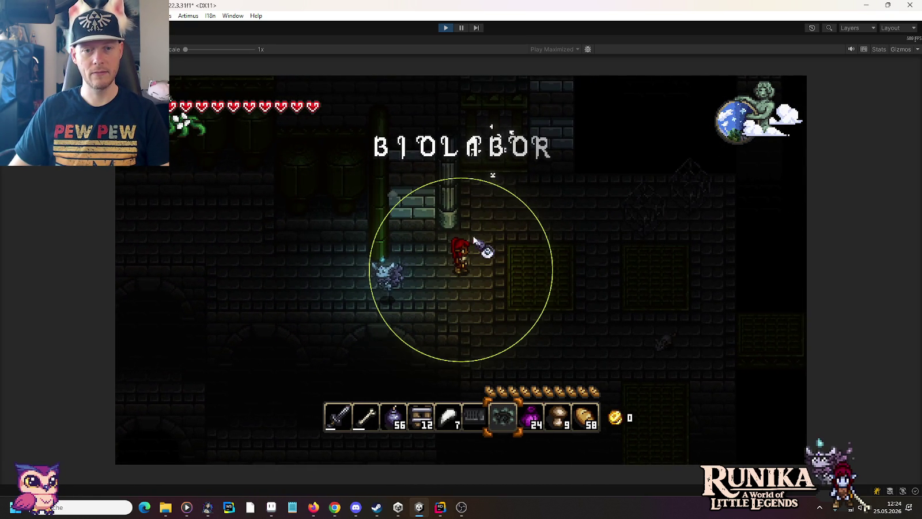
{"action": "key", "text": "s"}
{"action": "key", "text": "a"}
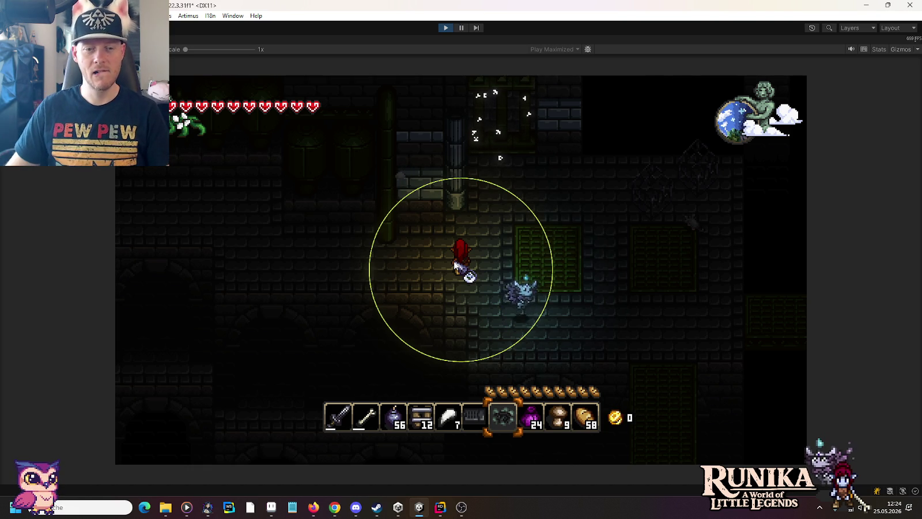
Step: Lay platform tiles beside the character, set down the campfire, and open its cooking panel
{"action": "key", "text": "4"}
{"action": "mouse_move", "coordinate": [511, 235]}
{"action": "left_mouse_down"}
{"action": "mouse_move", "coordinate": [438, 256]}
{"action": "mouse_move", "coordinate": [518, 256]}
{"action": "mouse_move", "coordinate": [471, 316]}
{"action": "mouse_move", "coordinate": [504, 304]}
{"action": "mouse_move", "coordinate": [518, 263]}
{"action": "mouse_move", "coordinate": [497, 322]}
{"action": "left_mouse_up"}
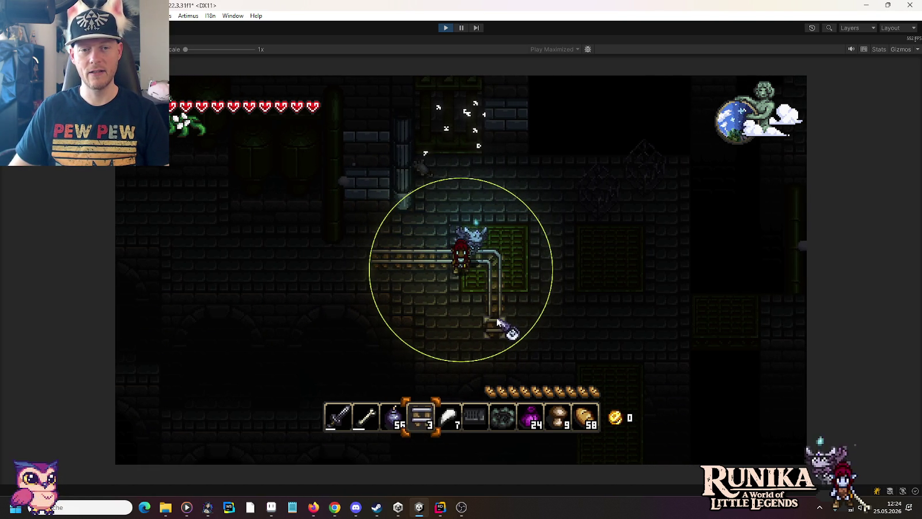
{"action": "scroll", "coordinate": [528, 319], "scroll_direction": "down", "scroll_amount": 3}
{"action": "left_click", "coordinate": [529, 319]}
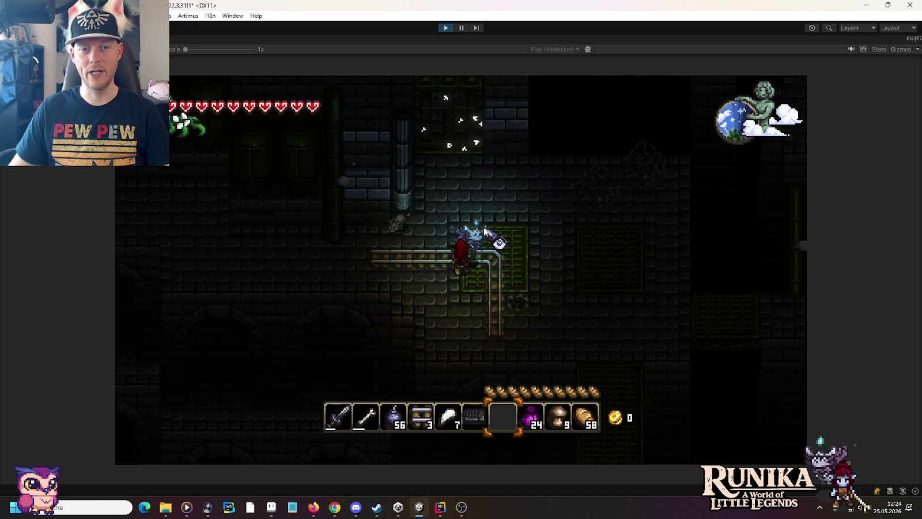
{"action": "key", "text": "d"}
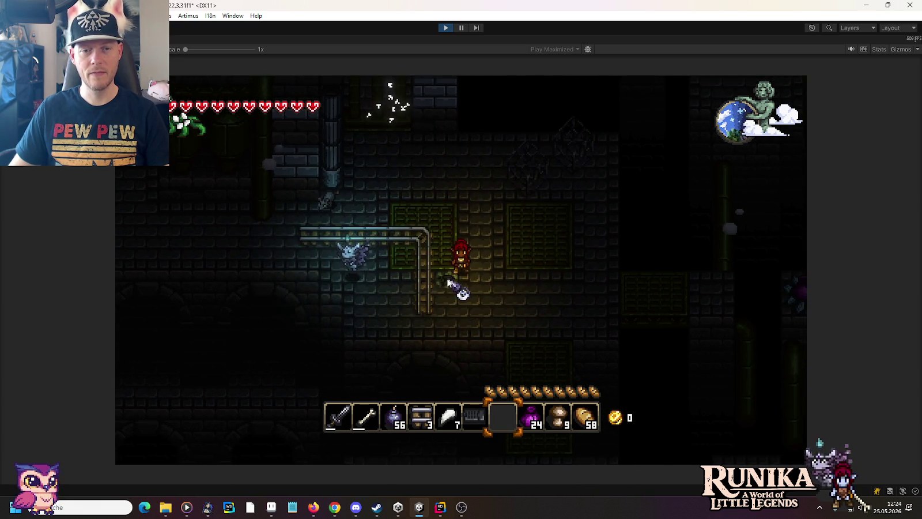
{"action": "key", "text": "e"}
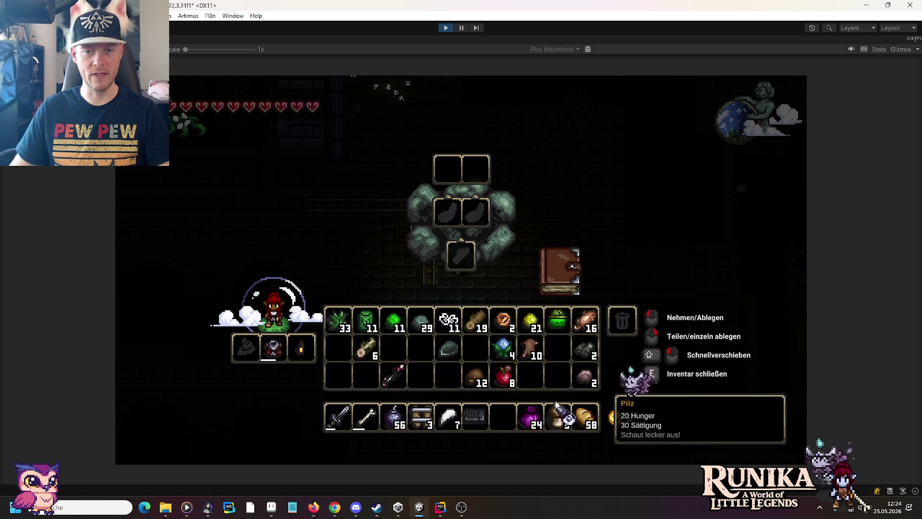
Step: Put the 16 raw meat into the campfire's cooking slot and wood logs as fuel
{"action": "left_click", "coordinate": [581, 321]}
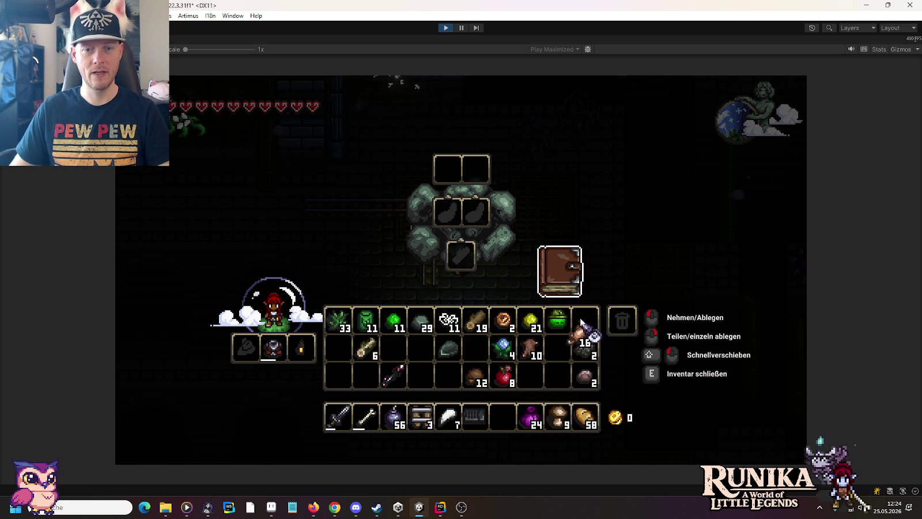
{"action": "left_click", "coordinate": [559, 270]}
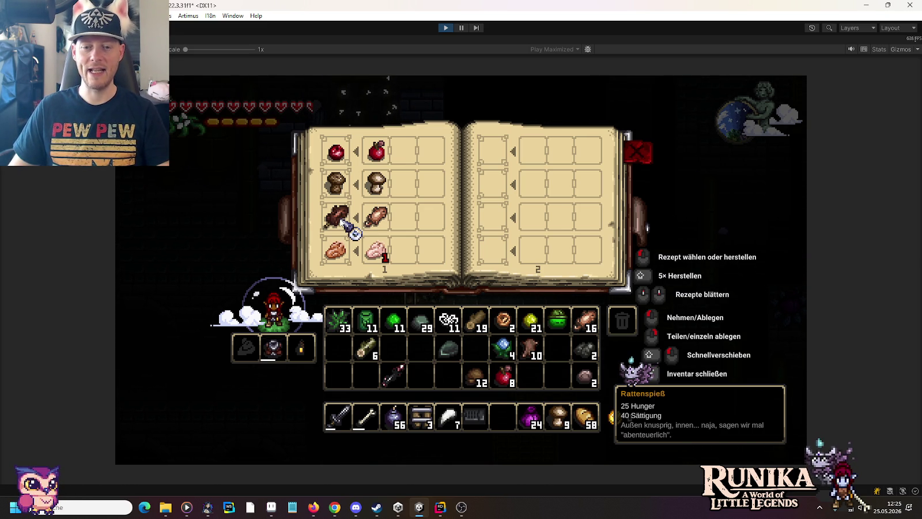
{"action": "left_click", "coordinate": [344, 222]}
{"action": "right_click", "coordinate": [475, 320]}
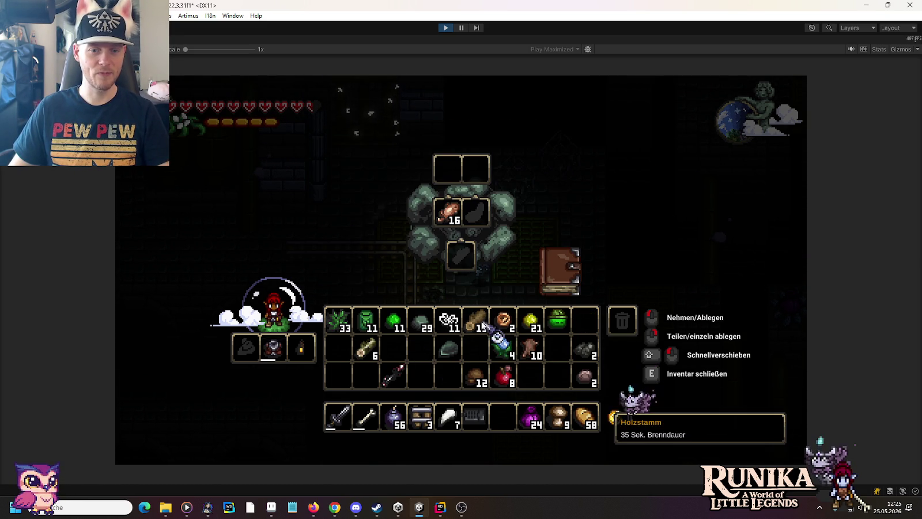
{"action": "left_click", "coordinate": [463, 261]}
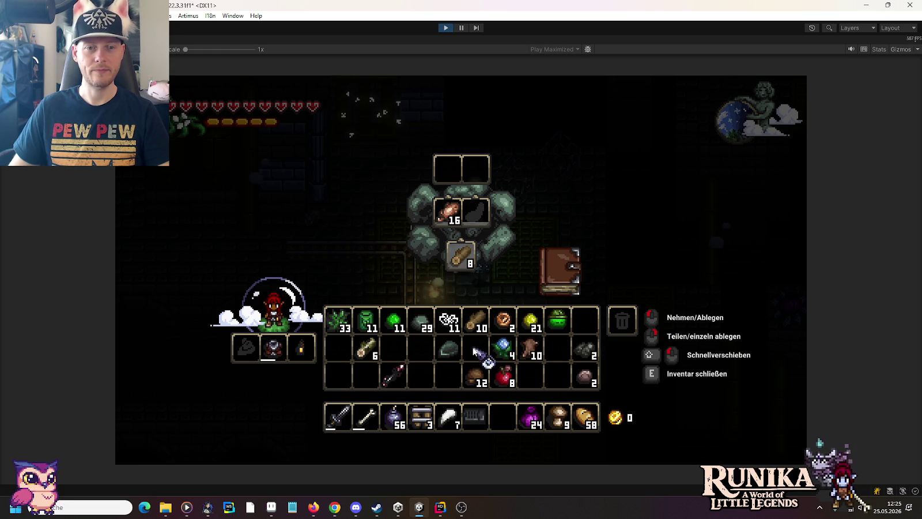
{"action": "key", "text": "e"}
Step: Walk around collecting the Rattenfleisch, then return to the campfire to check the cooked Rattenspieß
{"action": "key", "text": "w"}
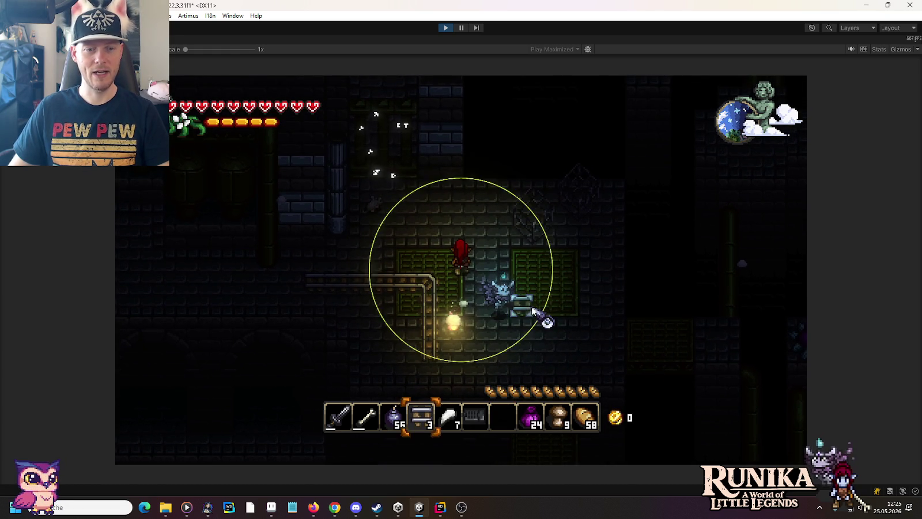
{"action": "key", "text": "2"}
{"action": "key", "text": "w"}
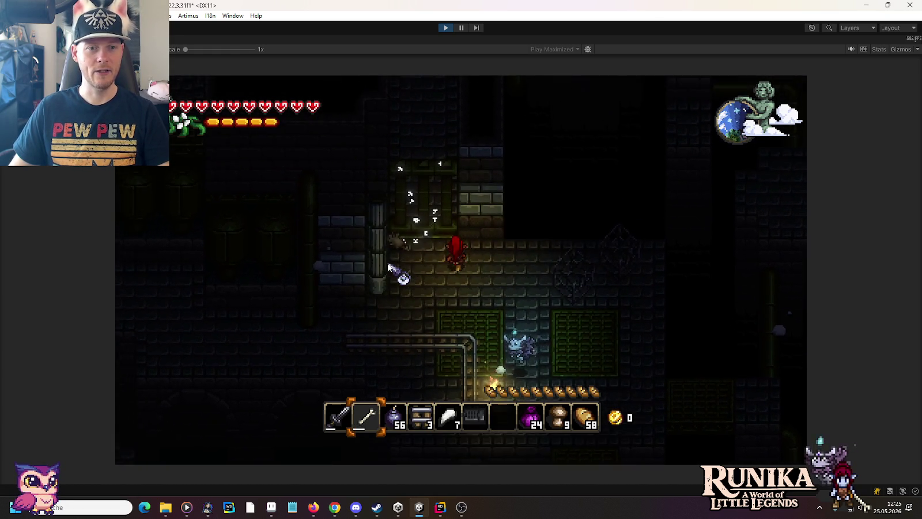
{"action": "key", "text": "a"}
{"action": "key", "text": "s"}
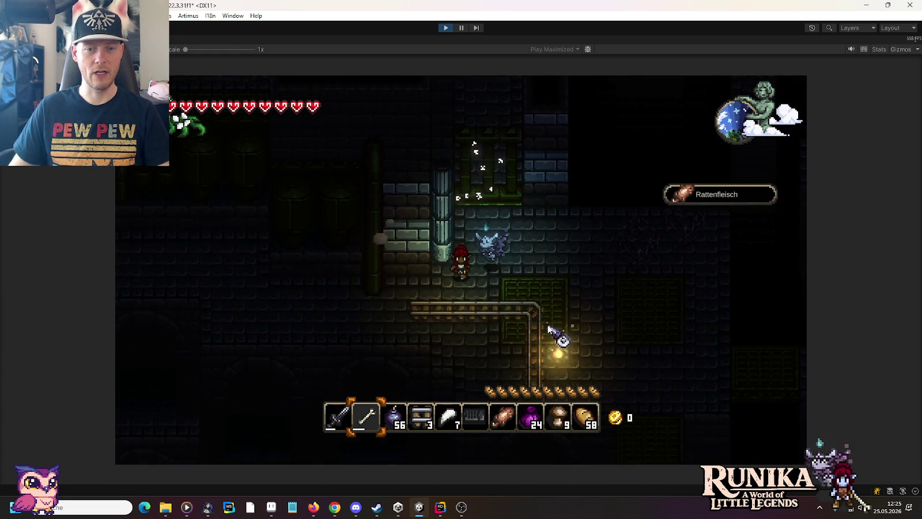
{"action": "key", "text": "d"}
{"action": "key", "text": "e"}
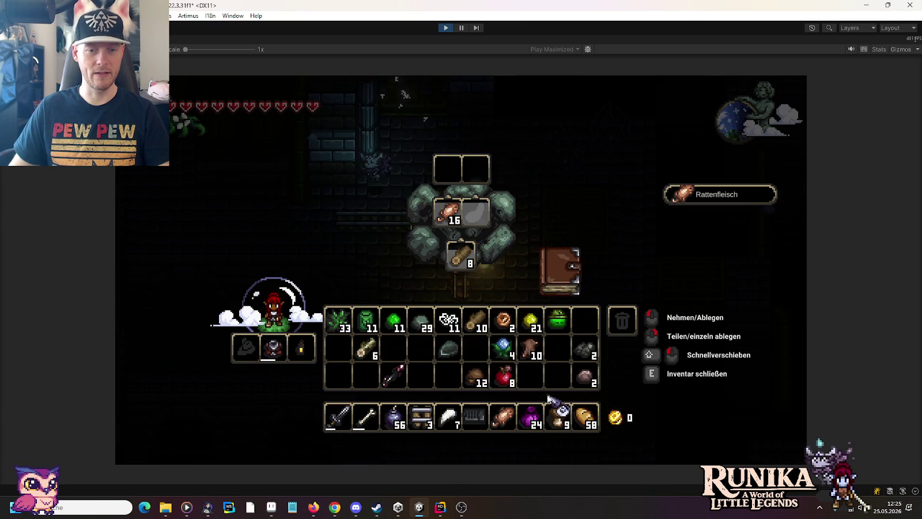
{"action": "mouse_move", "coordinate": [510, 415]}
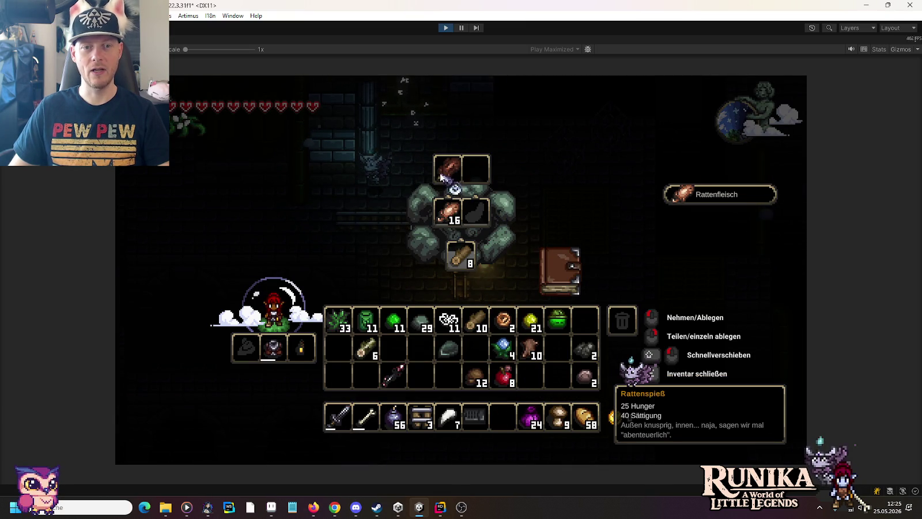
{"action": "key", "text": "e"}
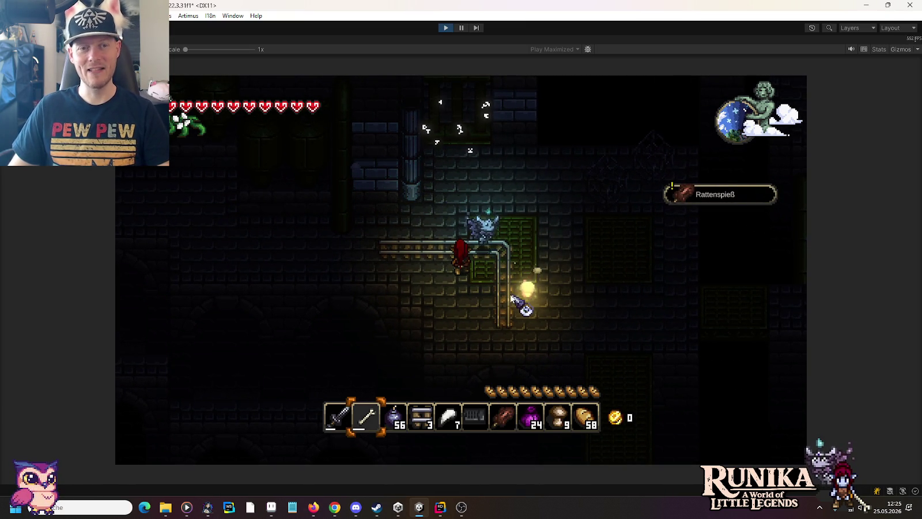
Step: Check the equipment panel, walk down onto the rail, then exit Play mode
{"action": "scroll", "coordinate": [509, 296], "scroll_direction": "down", "scroll_amount": 4}
{"action": "key", "text": "w"}
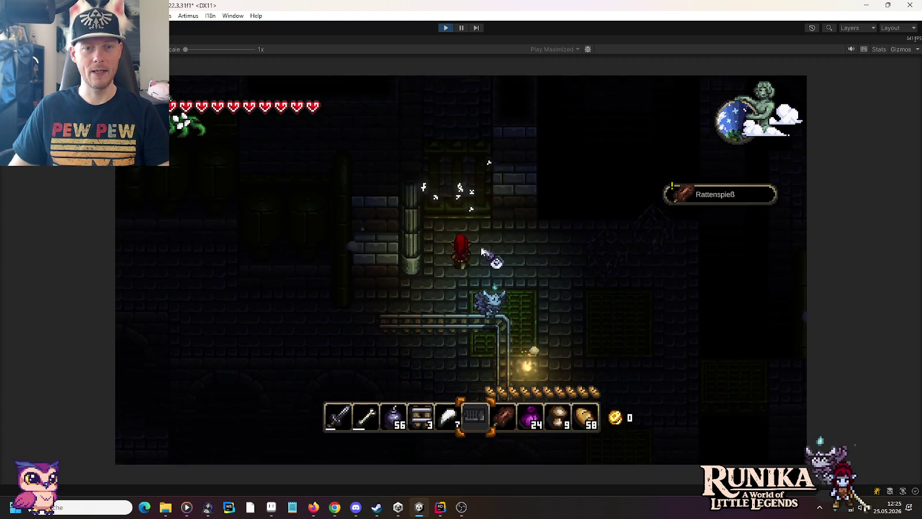
{"action": "key", "text": "e"}
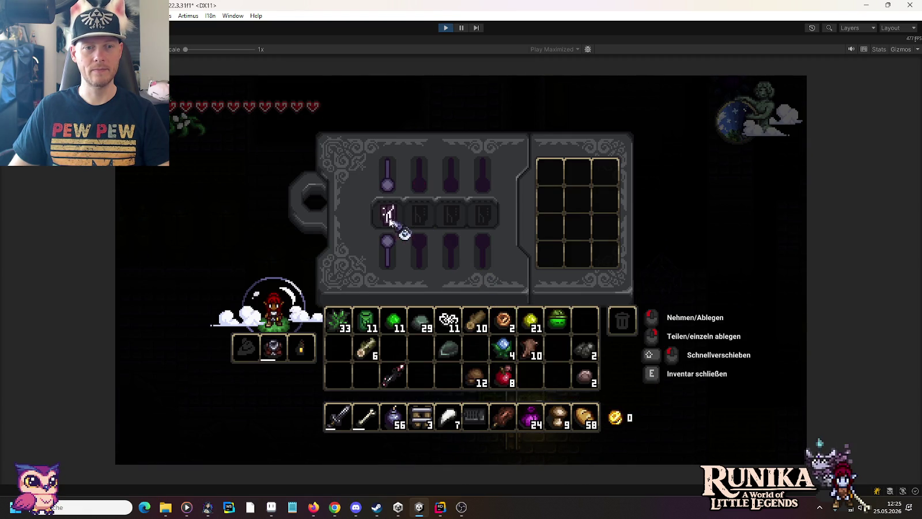
{"action": "key", "text": "e"}
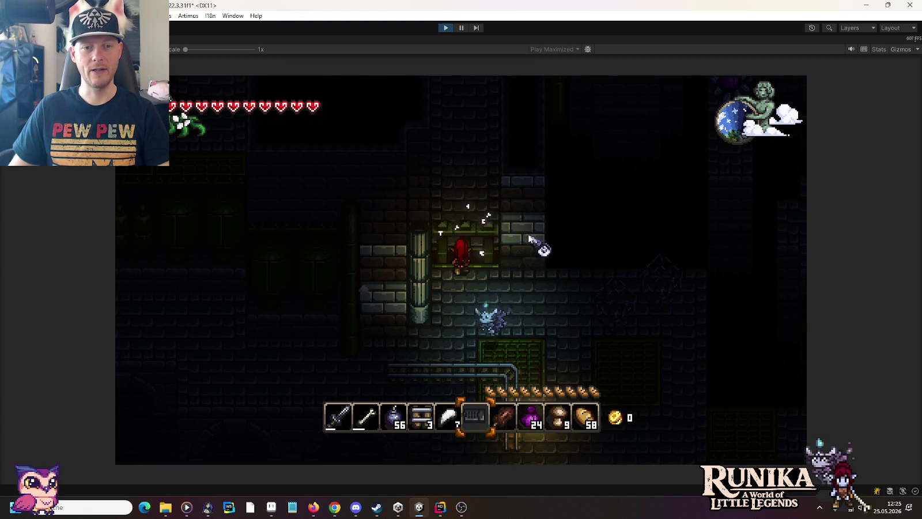
{"action": "key", "text": "s"}
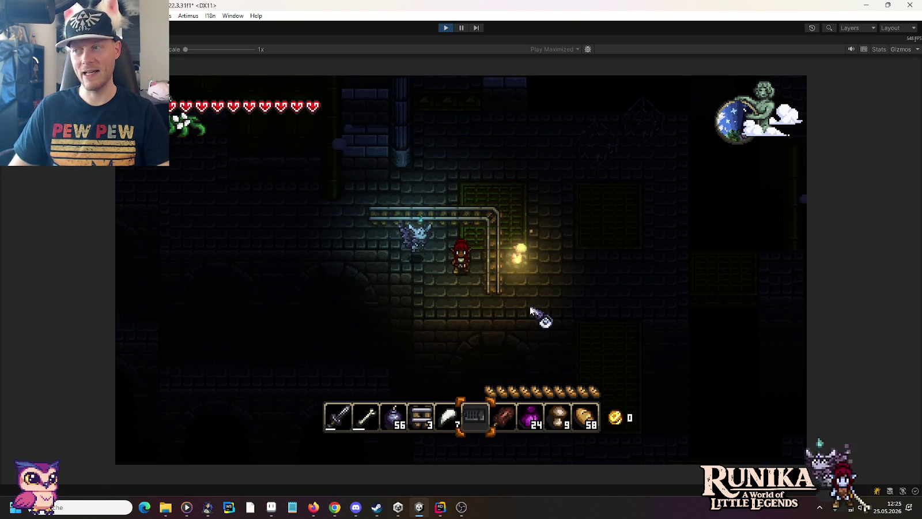
{"action": "key", "text": "d"}
{"action": "key", "text": "w"}
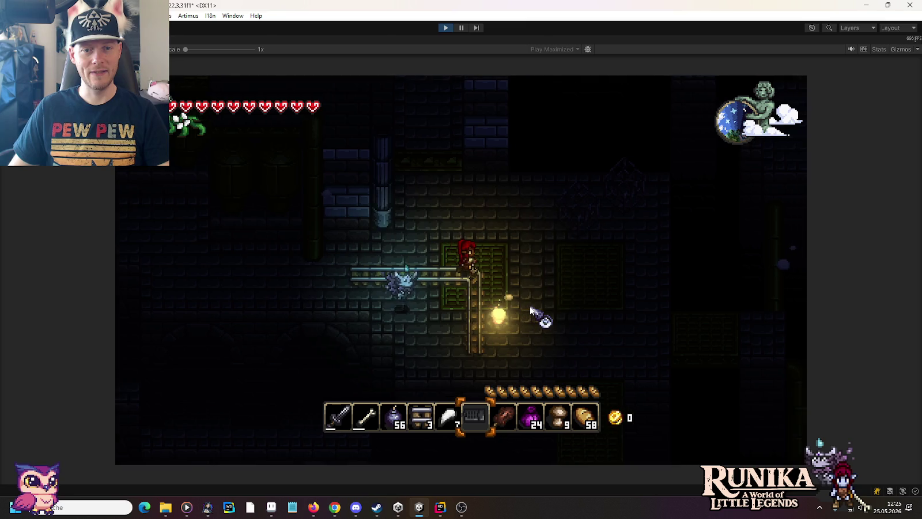
{"action": "left_click", "coordinate": [444, 29]}
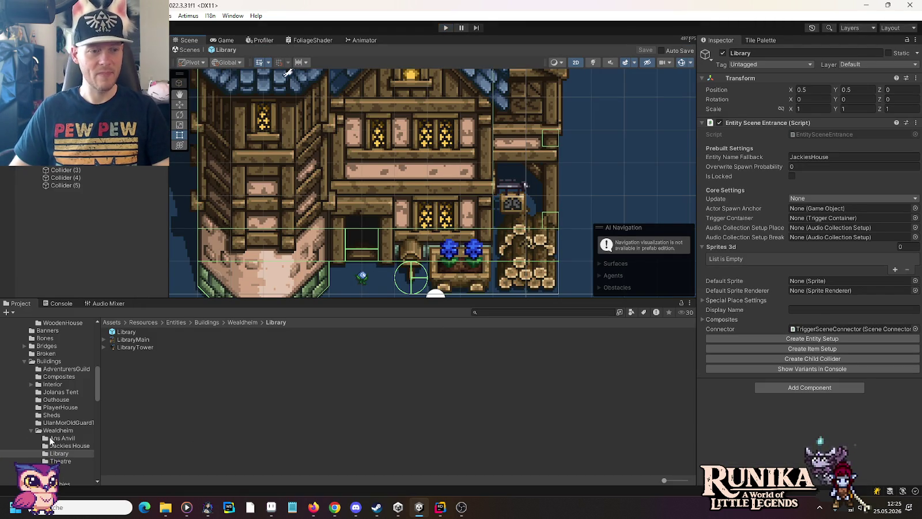
Step: Search the Project window for 'campfire'
{"action": "scroll", "coordinate": [28, 416], "scroll_direction": "up", "scroll_amount": 5}
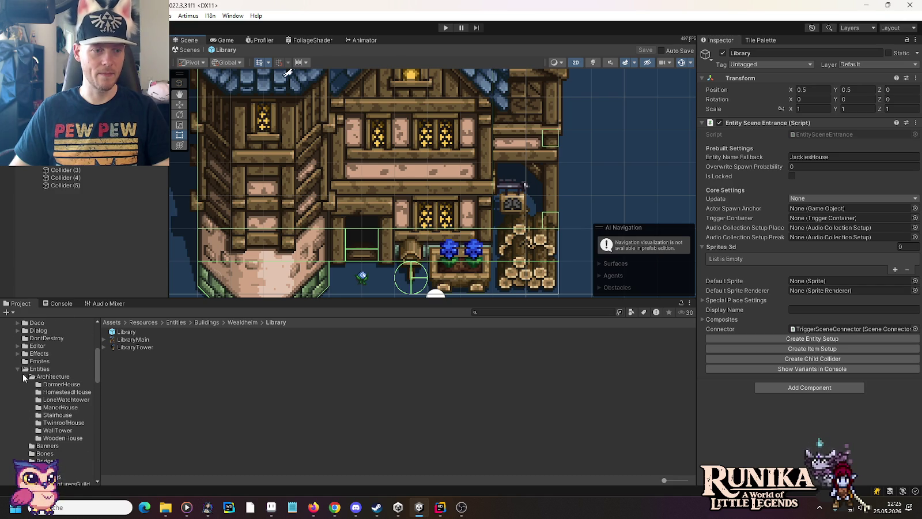
{"action": "scroll", "coordinate": [24, 379], "scroll_direction": "down", "scroll_amount": 5}
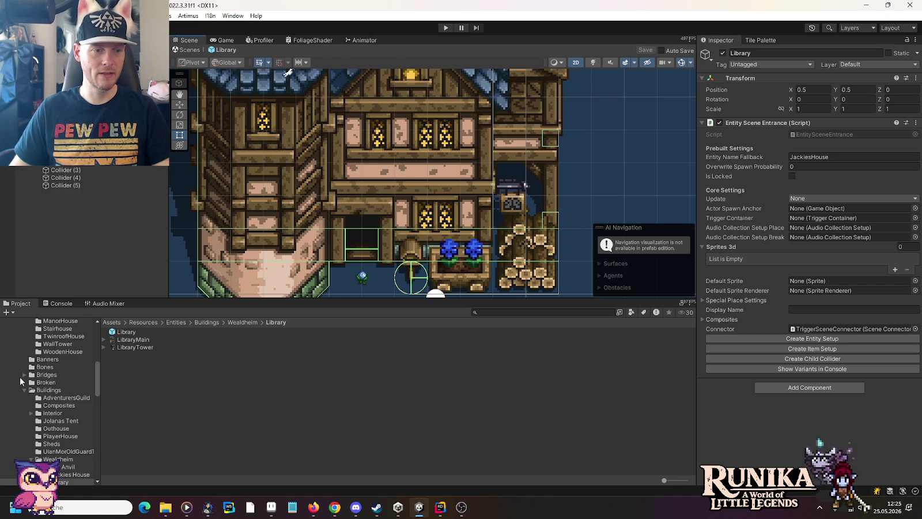
{"action": "left_click", "coordinate": [572, 312]}
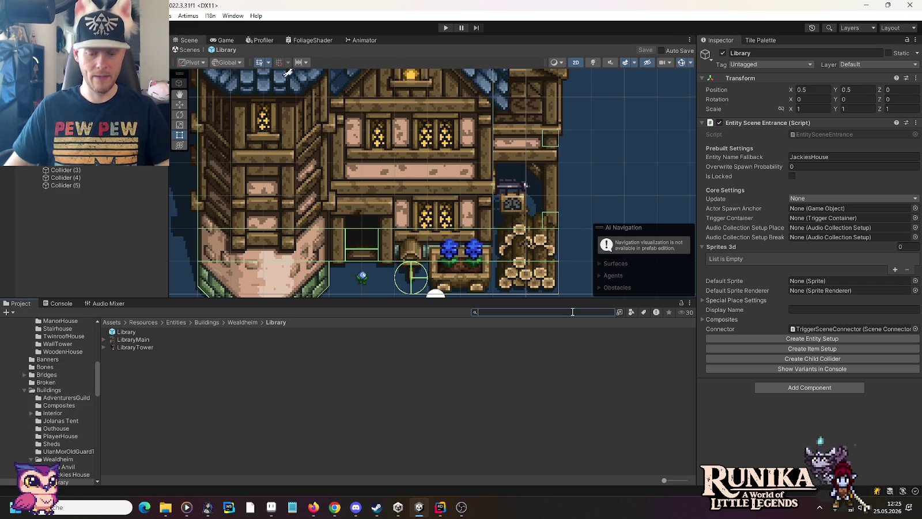
{"action": "type", "text": "campfire"}
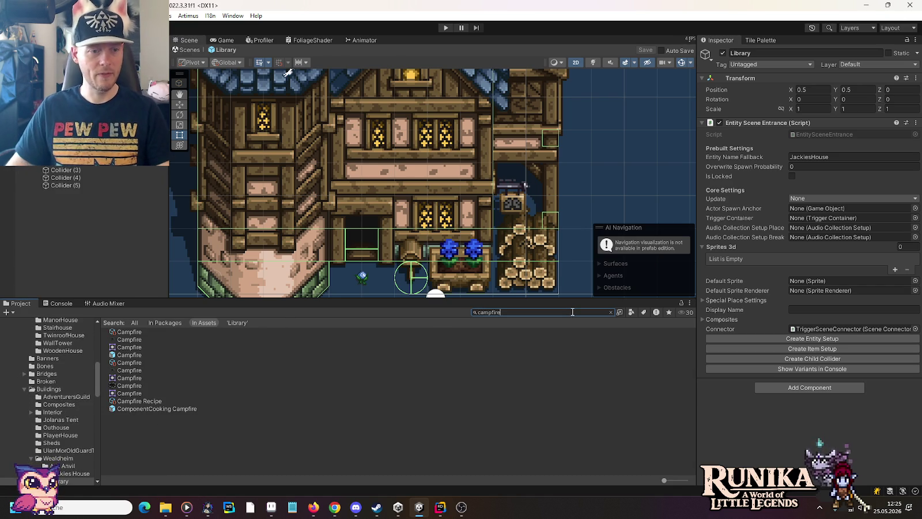
Step: Drag the Campfire sprite into the Campfire Item Setup's Placer Sprite field
{"action": "left_click", "coordinate": [126, 347]}
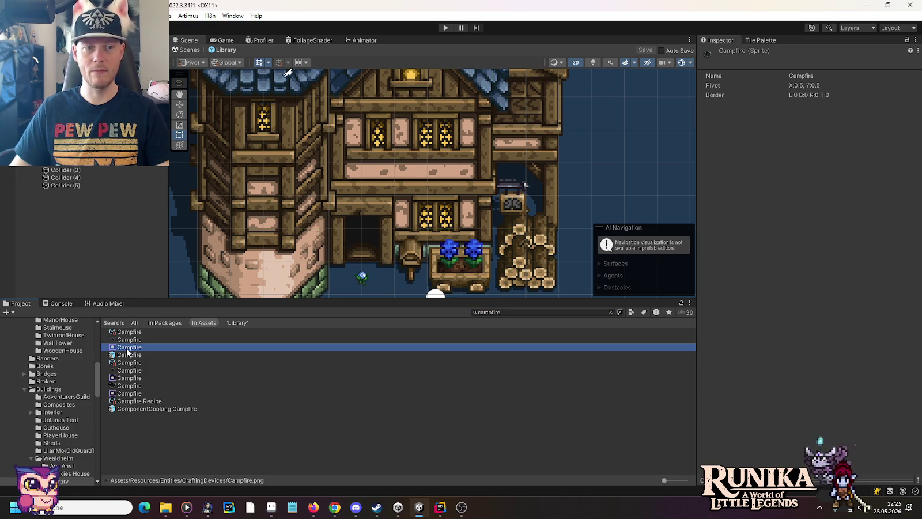
{"action": "left_click", "coordinate": [126, 334]}
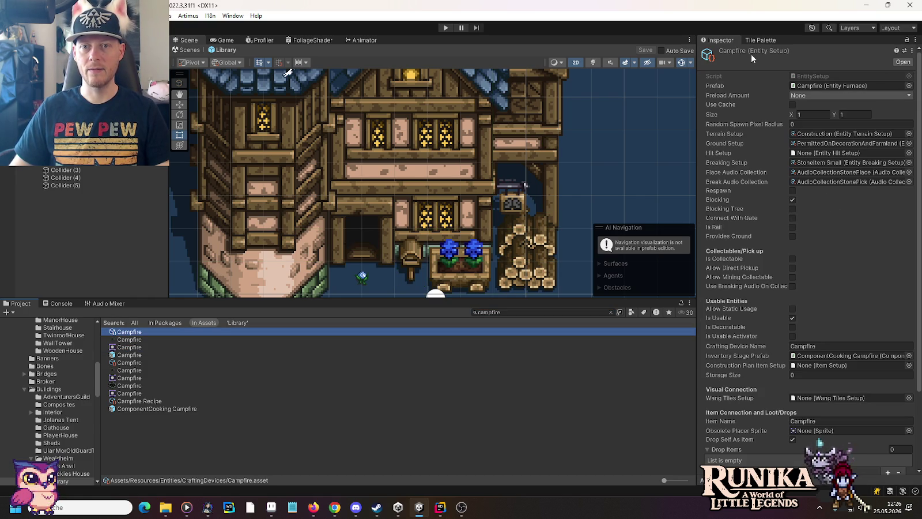
{"action": "left_click", "coordinate": [129, 362]}
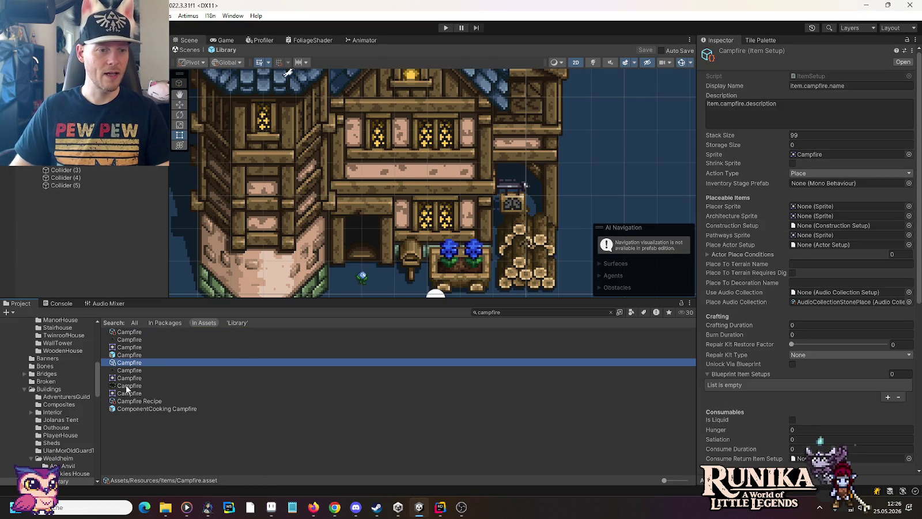
{"action": "mouse_move", "coordinate": [126, 387]}
{"action": "left_mouse_down"}
{"action": "mouse_move", "coordinate": [749, 259]}
{"action": "mouse_move", "coordinate": [809, 216]}
{"action": "mouse_move", "coordinate": [806, 208]}
{"action": "left_mouse_up"}
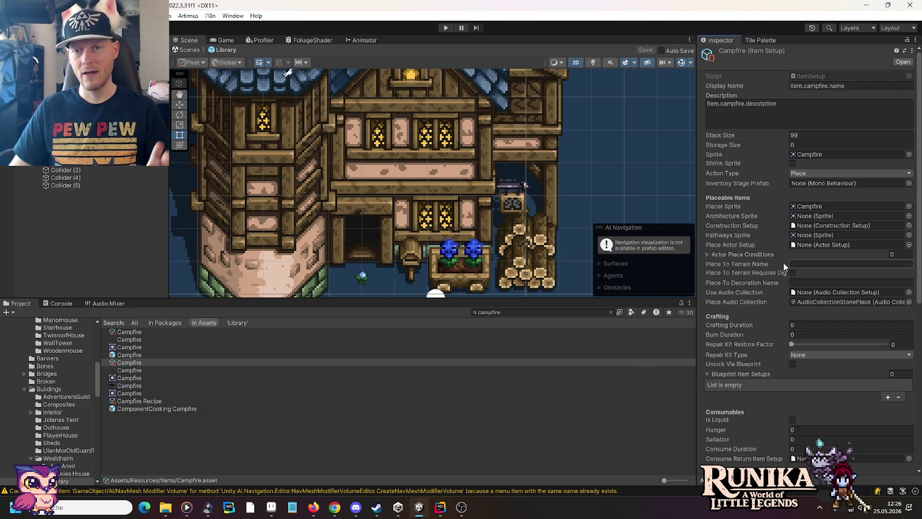
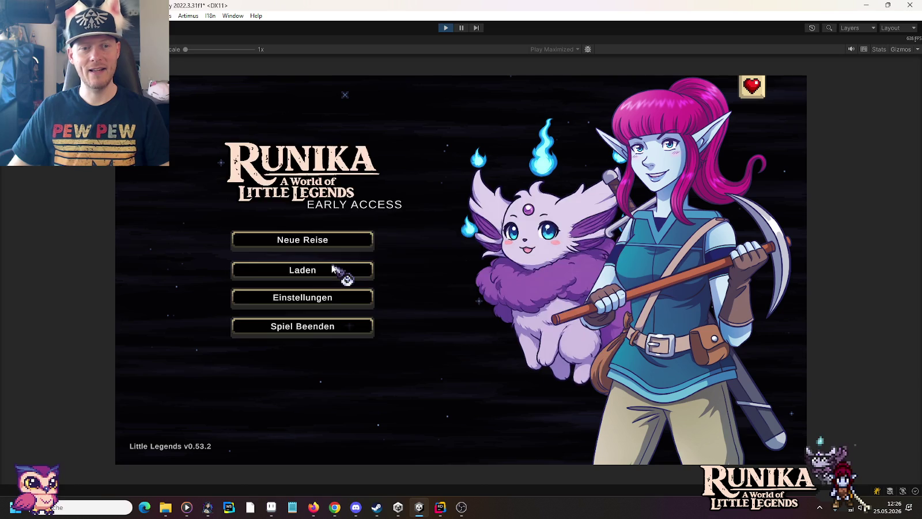
Step: In Play mode, load the first saved game and continue past the loading hint
{"action": "left_click", "coordinate": [337, 268]}
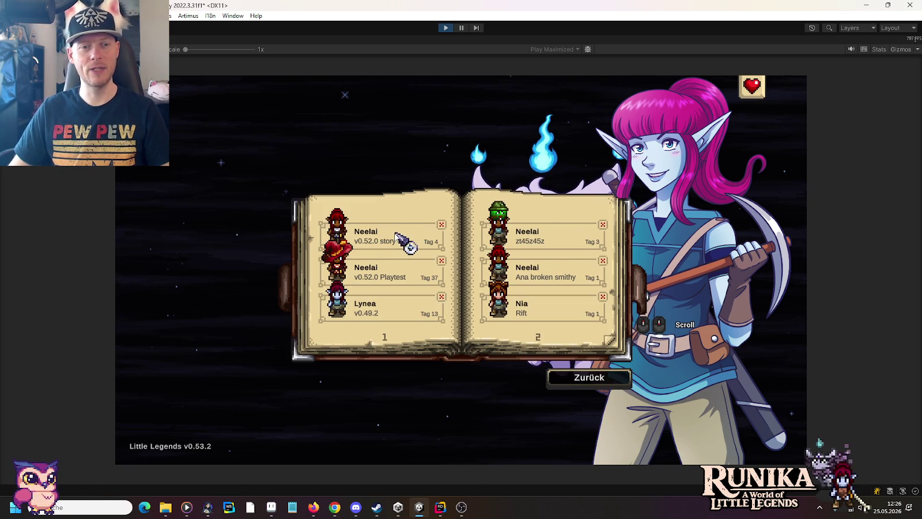
{"action": "left_click", "coordinate": [385, 237]}
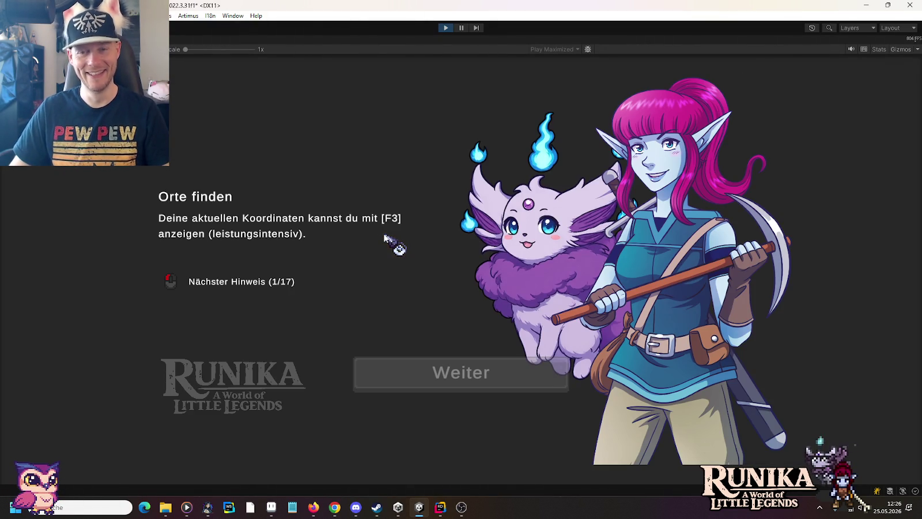
{"action": "left_click", "coordinate": [466, 384]}
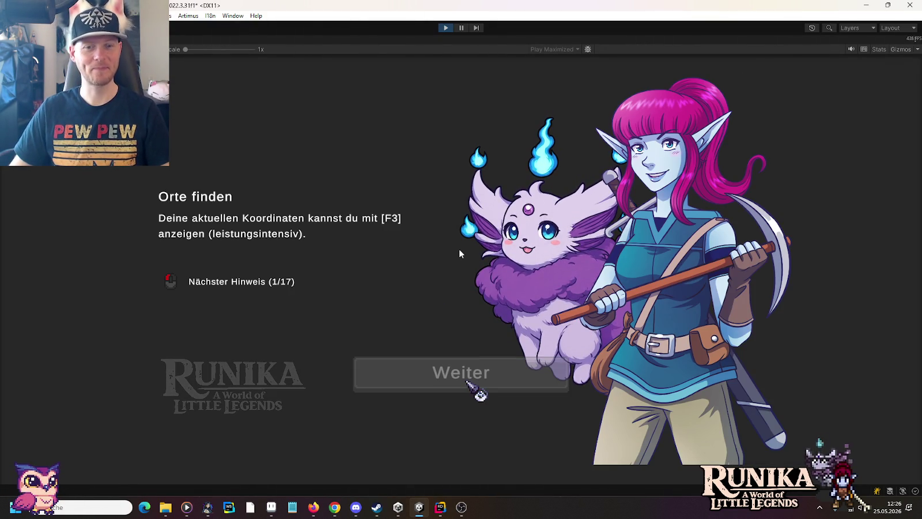
Step: Walk up the corridor, check the inventory, ready the campfire, then stop playing
{"action": "key", "text": "w"}
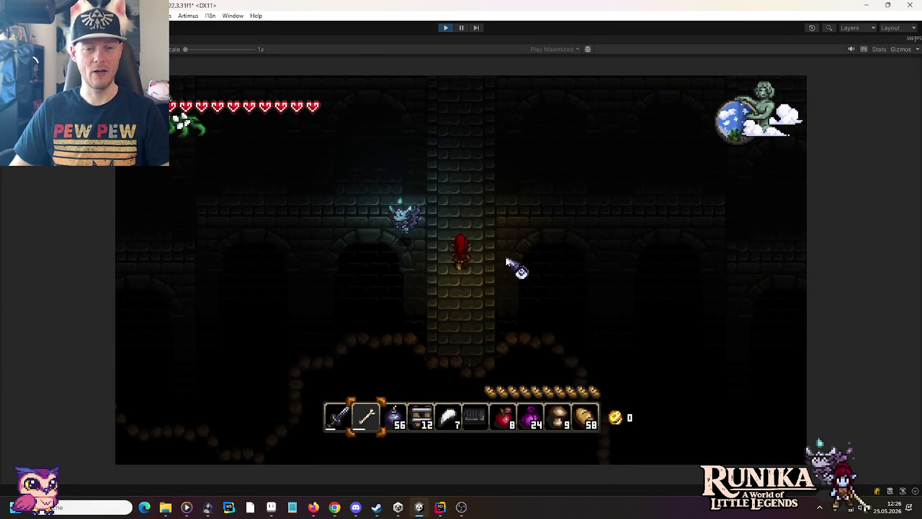
{"action": "key", "text": "e"}
{"action": "scroll", "coordinate": [456, 205], "scroll_direction": "down", "scroll_amount": 2}
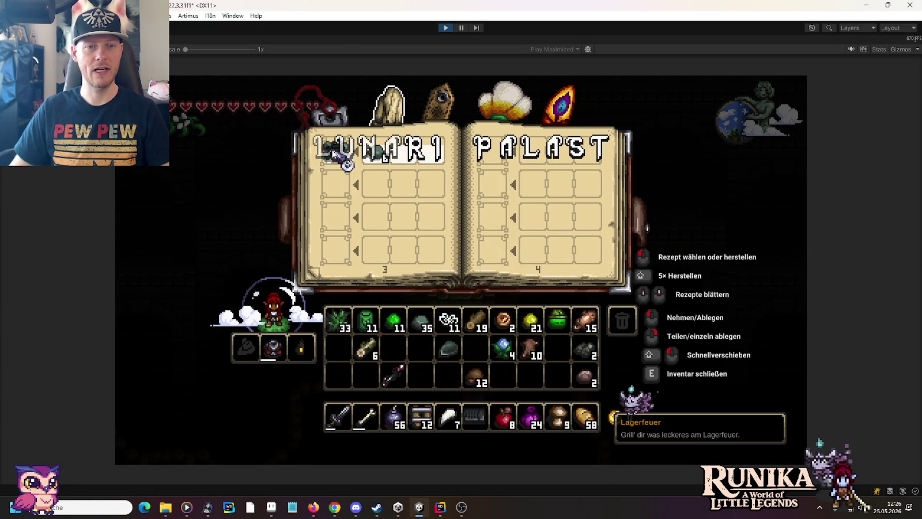
{"action": "key", "text": "e"}
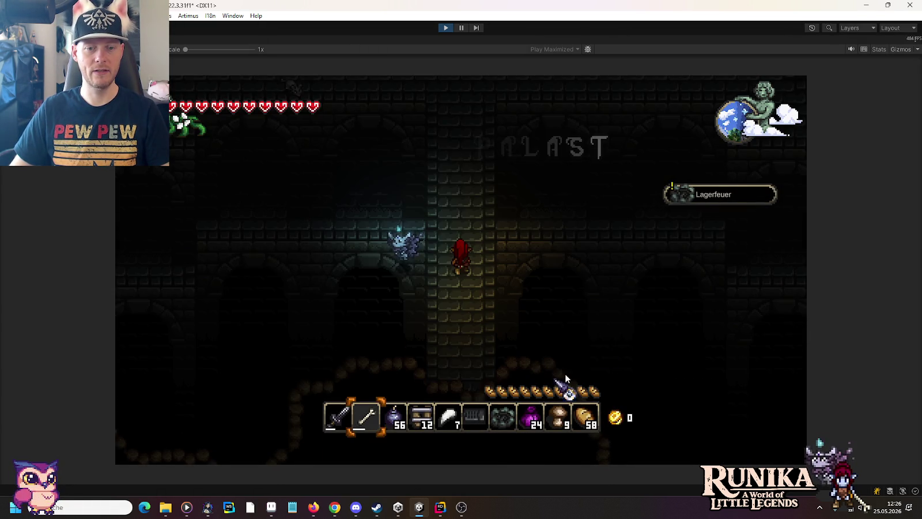
{"action": "key", "text": "7"}
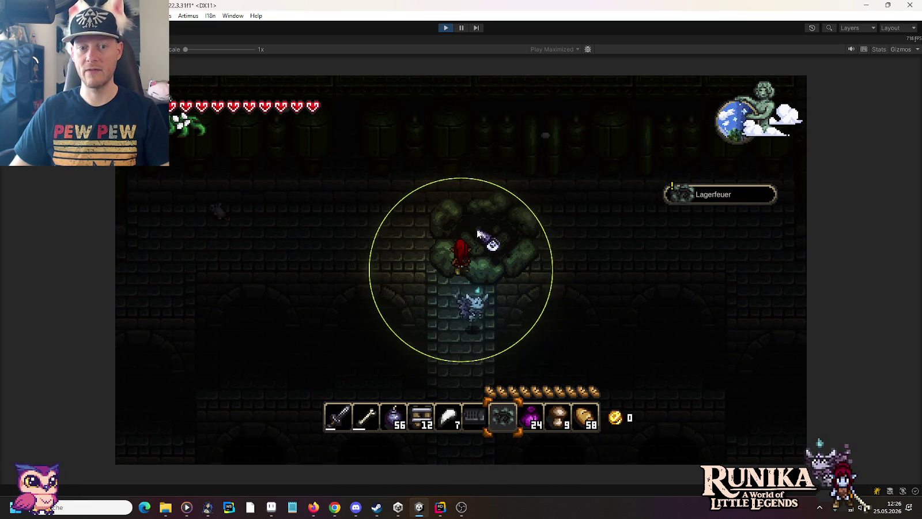
{"action": "left_click", "coordinate": [445, 27]}
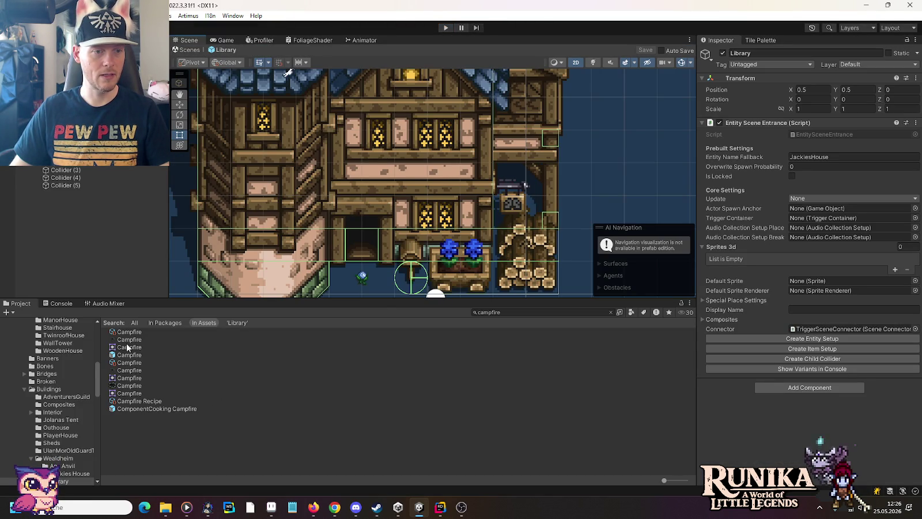
Step: Compare the Campfire textures and assign the crafting-device campfire texture as the item's Placer Sprite
{"action": "left_click", "coordinate": [126, 340]}
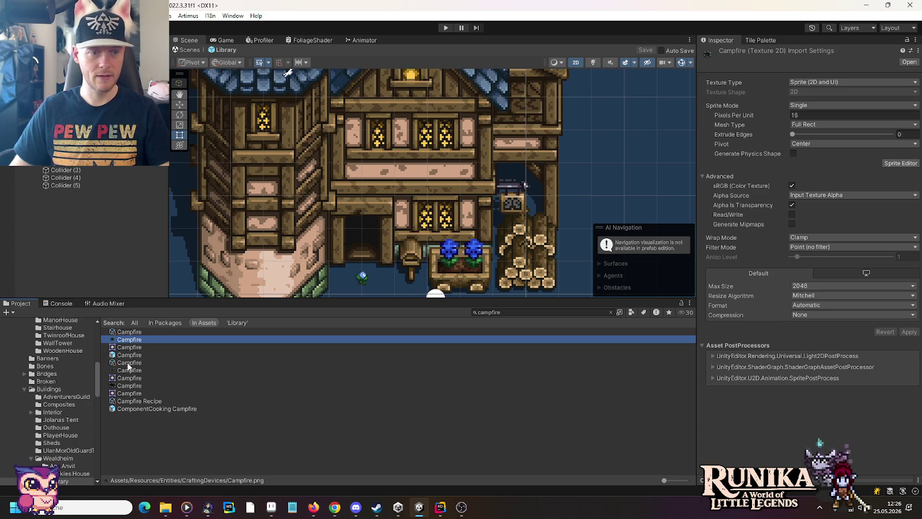
{"action": "left_click", "coordinate": [129, 370]}
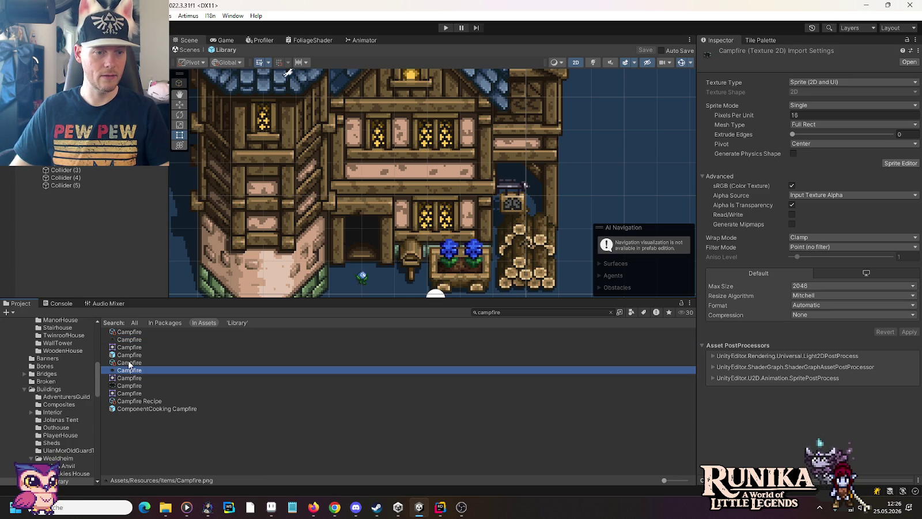
{"action": "left_click", "coordinate": [129, 363]}
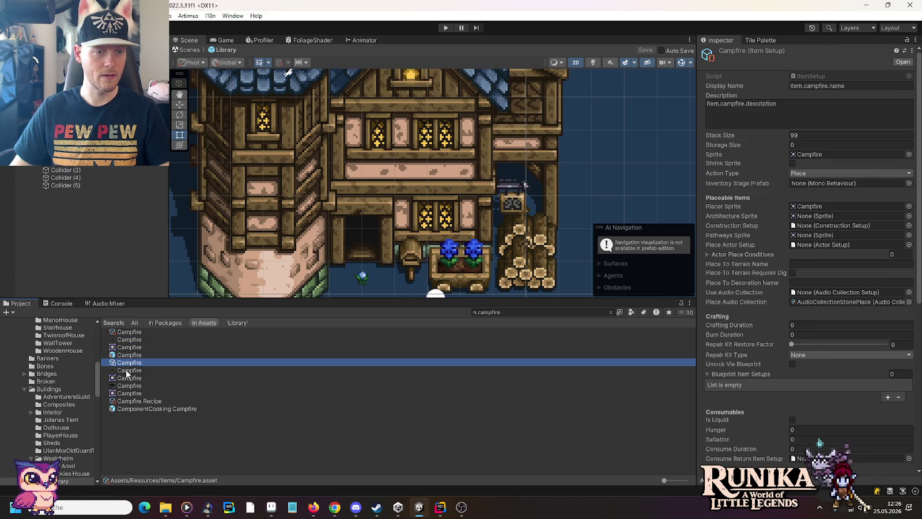
{"action": "left_click", "coordinate": [127, 371]}
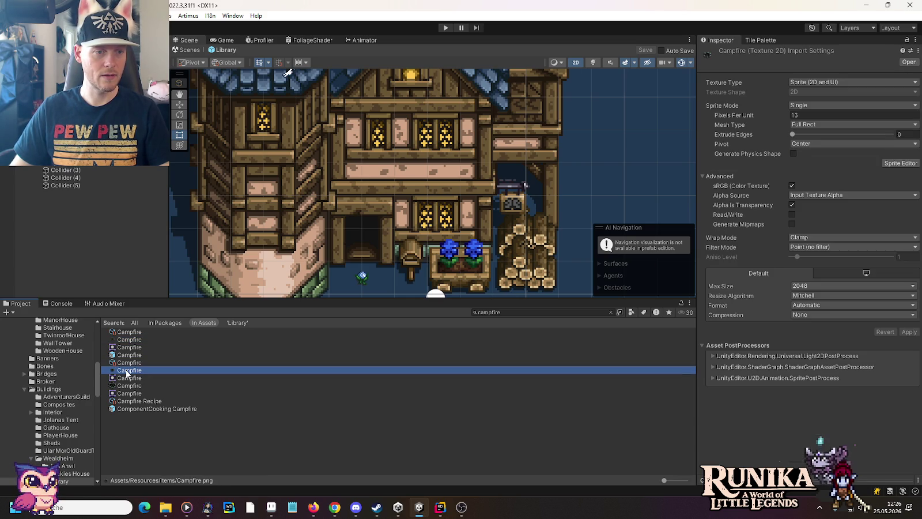
{"action": "left_click", "coordinate": [126, 341]}
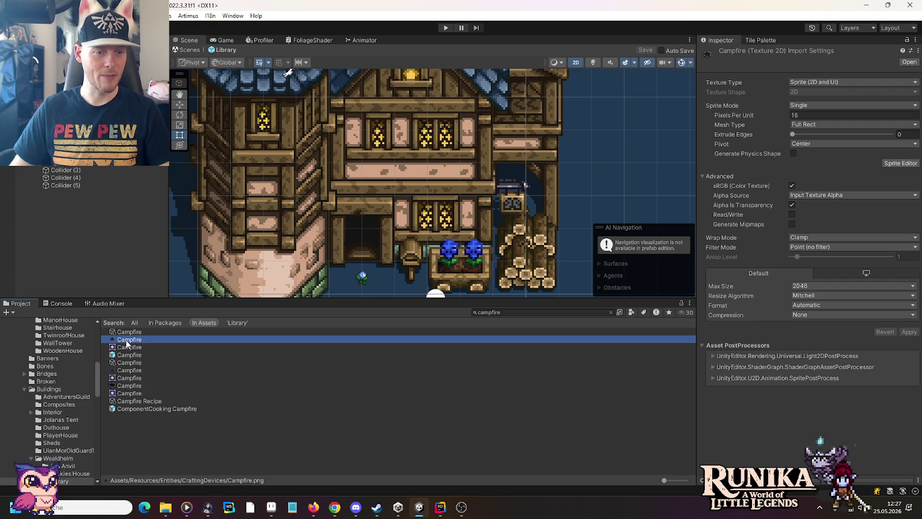
{"action": "left_click", "coordinate": [122, 364]}
{"action": "left_click", "coordinate": [125, 340]}
{"action": "left_click_drag", "start_coordinate": [704, 330], "coordinate": [804, 213]}
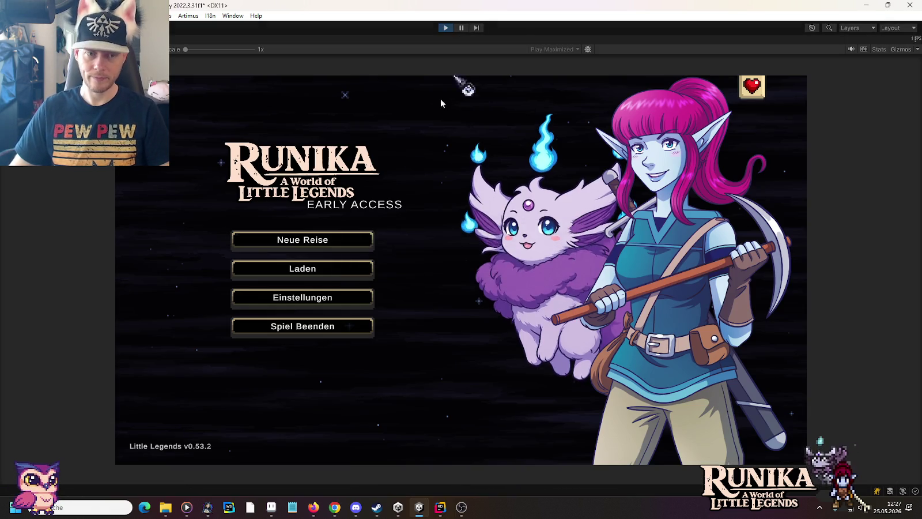
Step: Load the first save, craft a Lagerfeuer campfire and put it on the hotbar
{"action": "left_click", "coordinate": [310, 270]}
{"action": "left_click", "coordinate": [382, 236]}
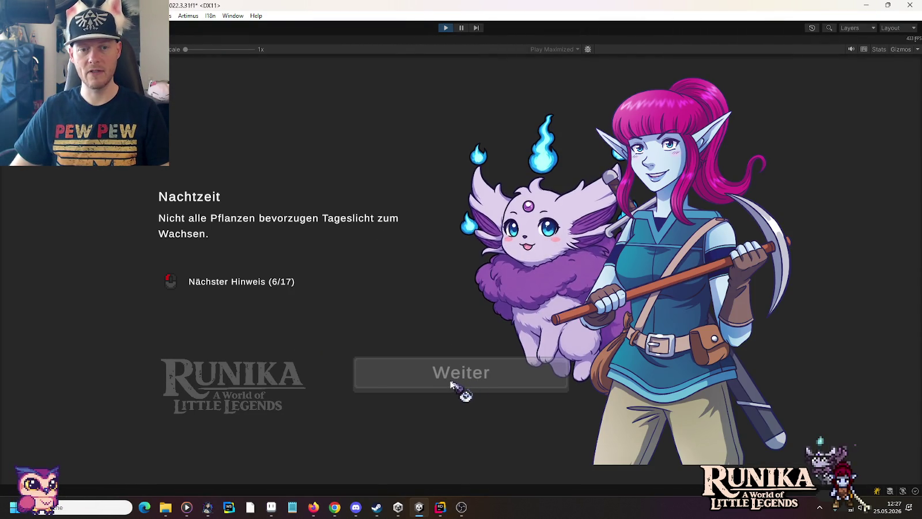
{"action": "left_click", "coordinate": [451, 382]}
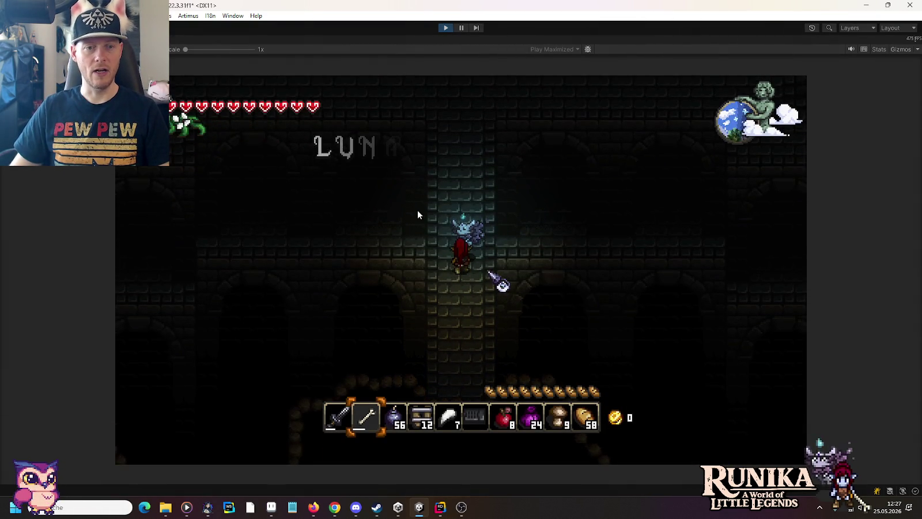
{"action": "key", "text": "e"}
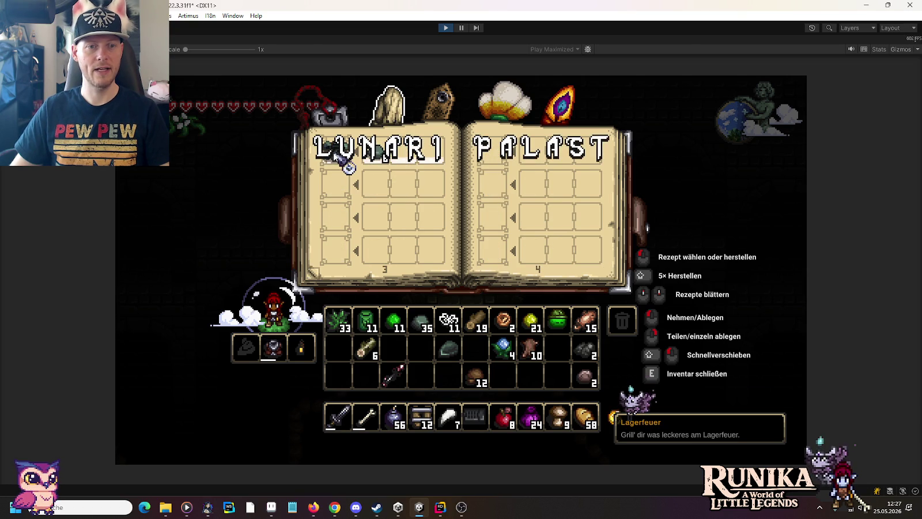
{"action": "left_click", "coordinate": [334, 151]}
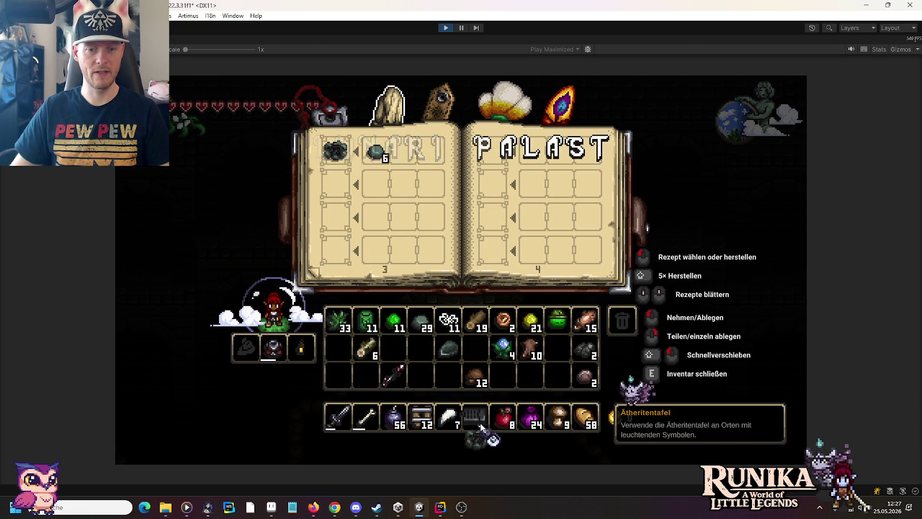
{"action": "left_click", "coordinate": [502, 416]}
{"action": "key", "text": "e"}
Step: Place the campfire beside the character, open its cooking recipes, then stop playing
{"action": "key", "text": "7"}
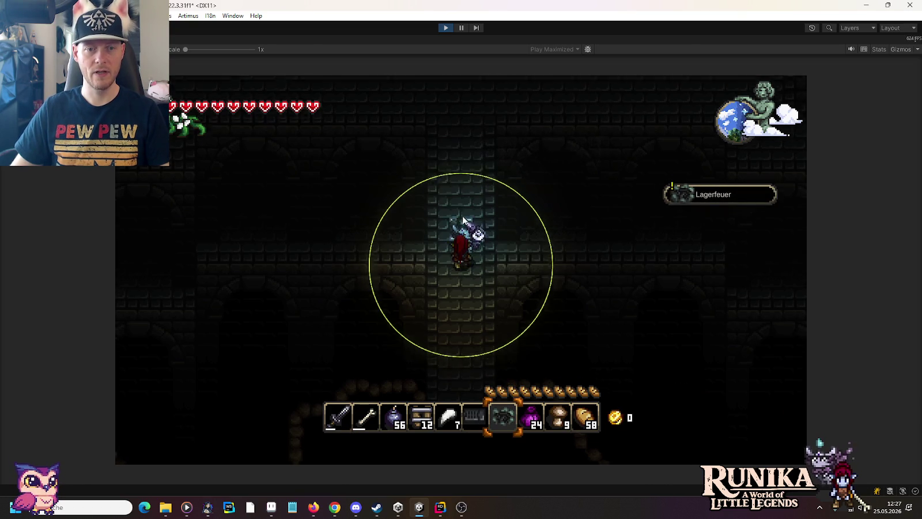
{"action": "key", "text": "w"}
{"action": "left_click", "coordinate": [484, 237]}
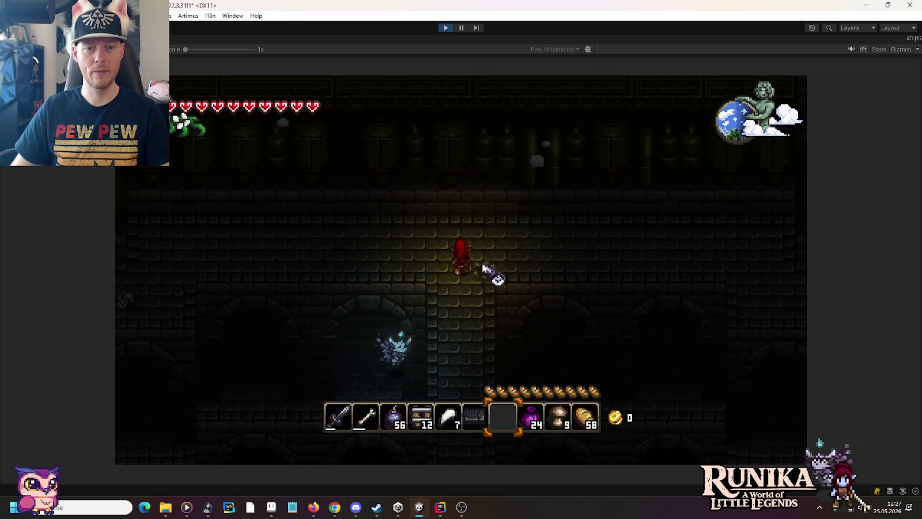
{"action": "key", "text": "e"}
{"action": "left_click", "coordinate": [549, 274]}
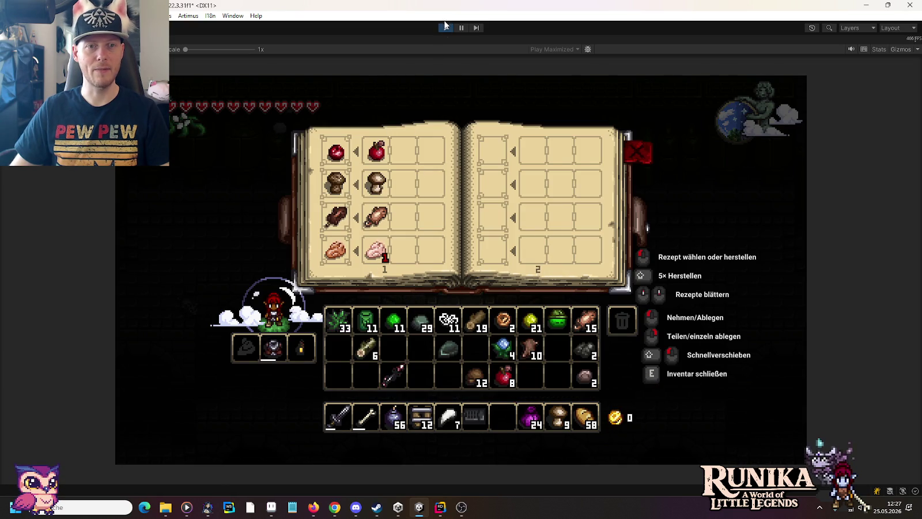
{"action": "left_click", "coordinate": [444, 32]}
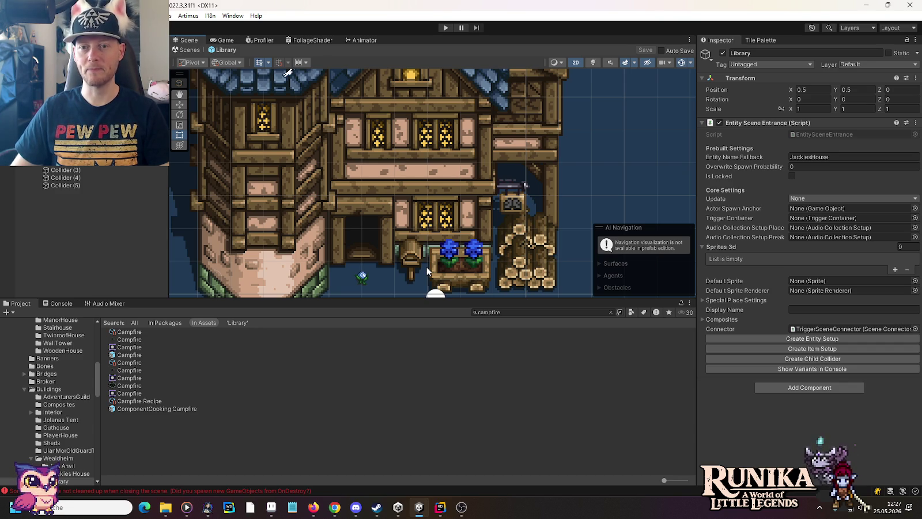
Step: In the Library folder's prefab, change Entity Name Fallback from JackiesHouse to 'Library'
{"action": "scroll", "coordinate": [63, 432], "scroll_direction": "down", "scroll_amount": 2}
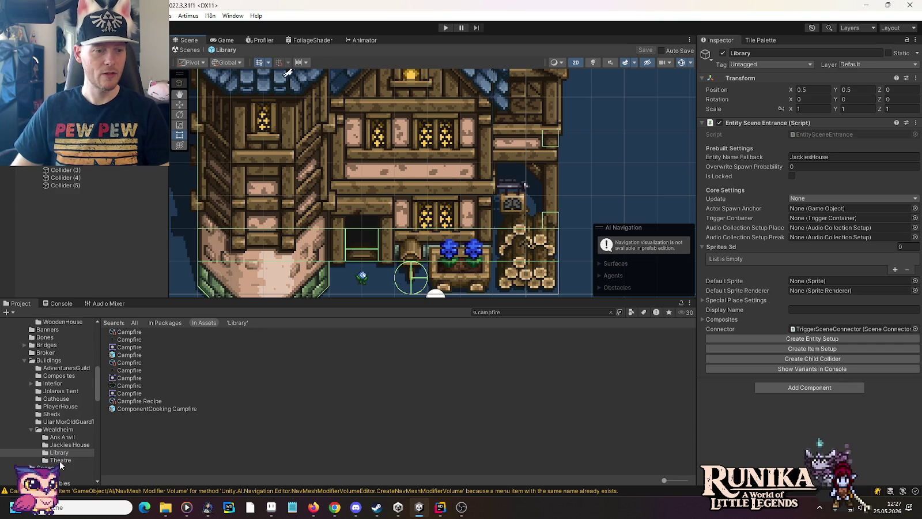
{"action": "left_click", "coordinate": [63, 453]}
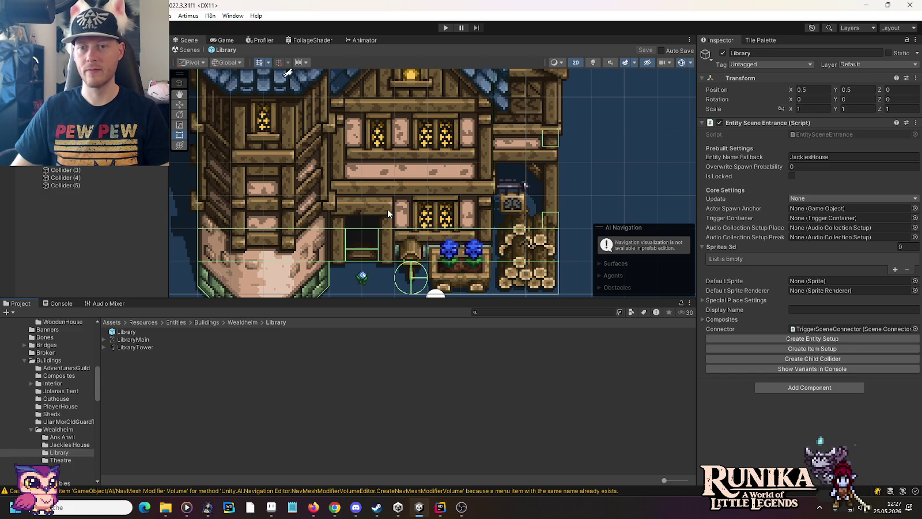
{"action": "left_click", "coordinate": [849, 157]}
{"action": "type", "text": "Li"}
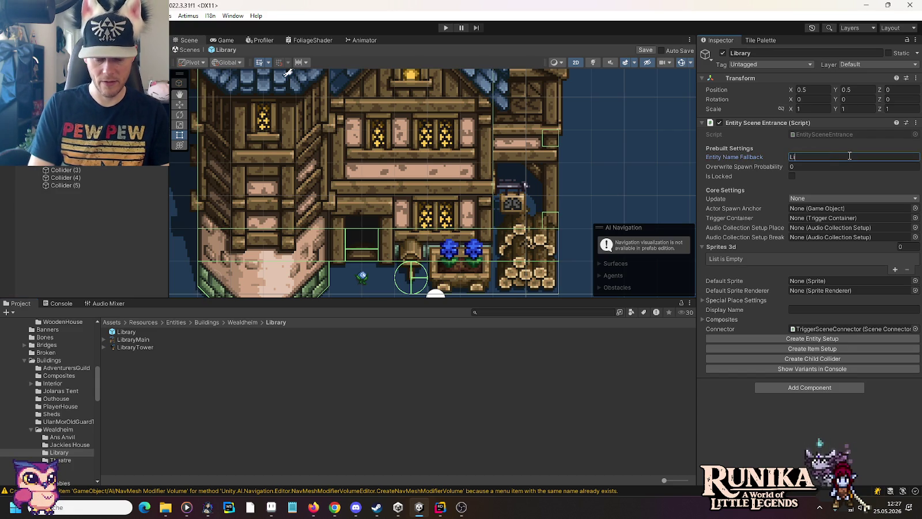
{"action": "type", "text": "brary"}
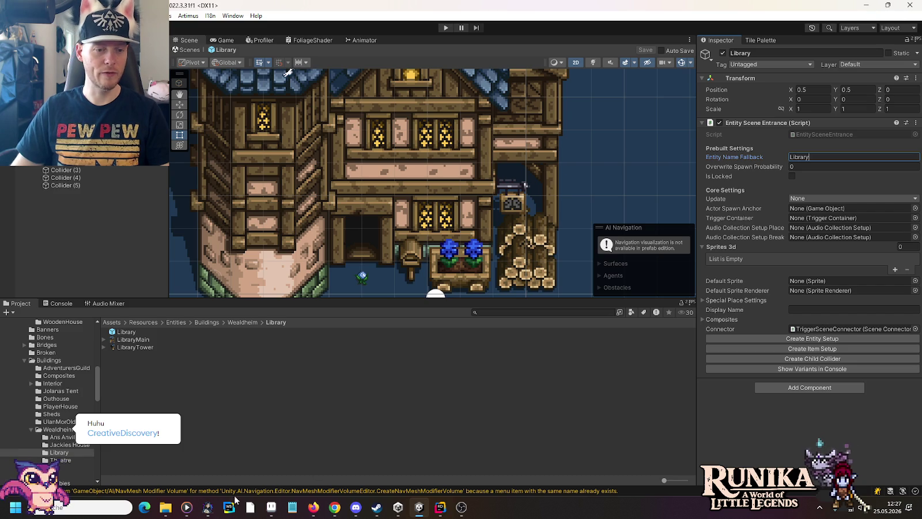
Step: Open todo.txt from the little-legends-sources folder in Explorer
{"action": "mouse_move", "coordinate": [163, 509]}
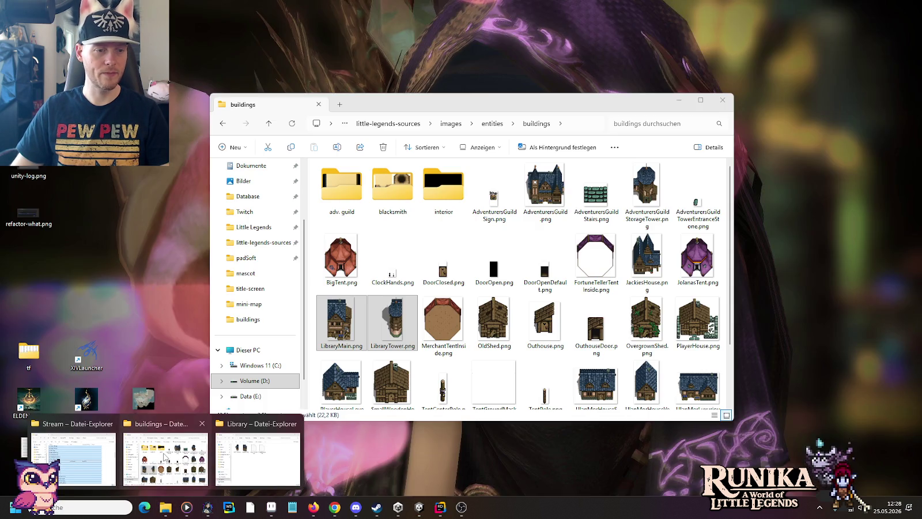
{"action": "left_click", "coordinate": [165, 455]}
{"action": "left_click", "coordinate": [388, 123]}
{"action": "scroll", "coordinate": [585, 259], "scroll_direction": "down", "scroll_amount": 8}
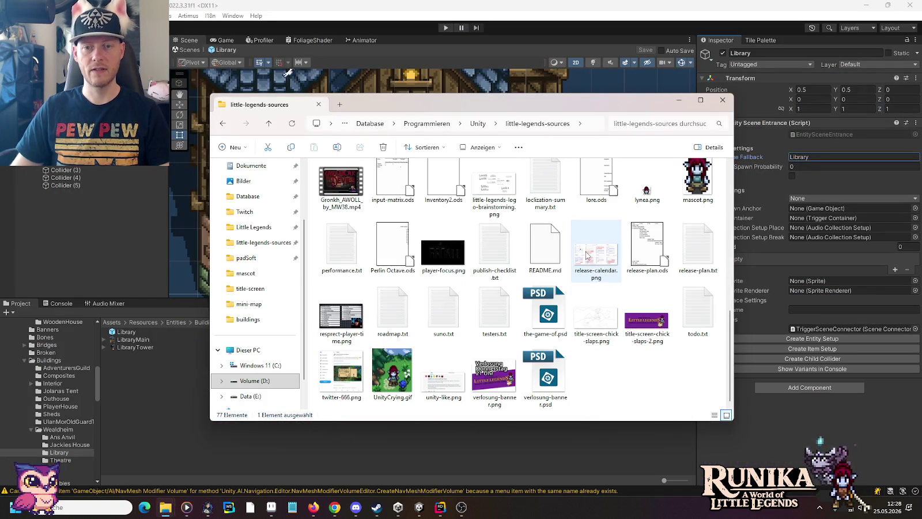
{"action": "double_click", "coordinate": [700, 305]}
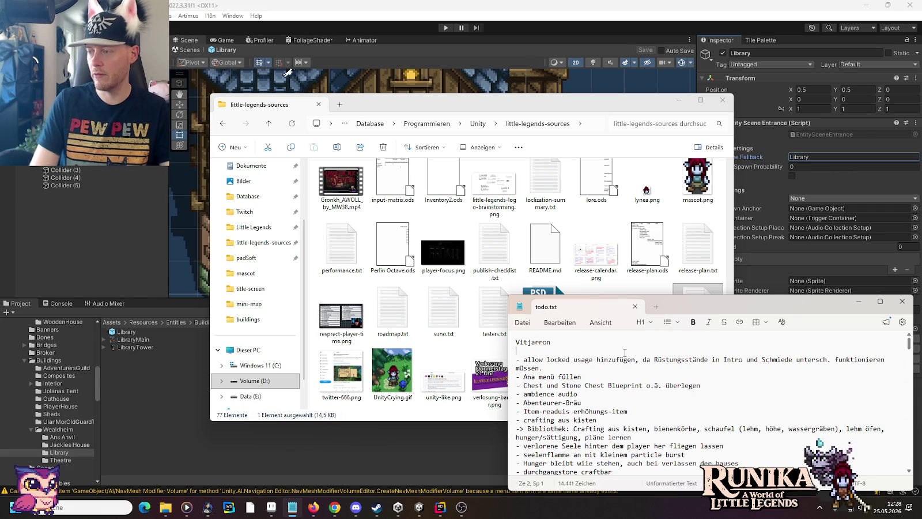
Step: Add a to-do under Vitjarron: crafting recipe book scroll sound (mouse wheel, gamepad?) not working
{"action": "key", "text": "Return"}
{"action": "type", "text": "- Craf"}
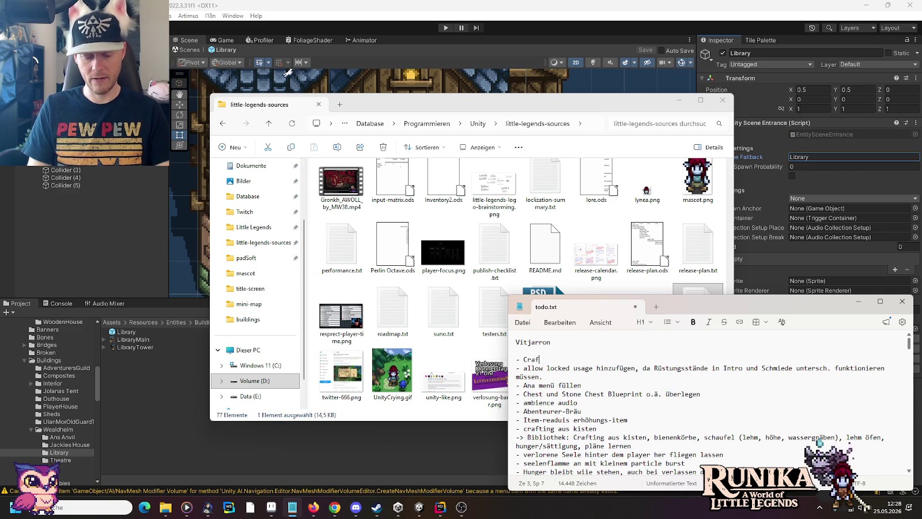
{"action": "type", "text": "ting re"}
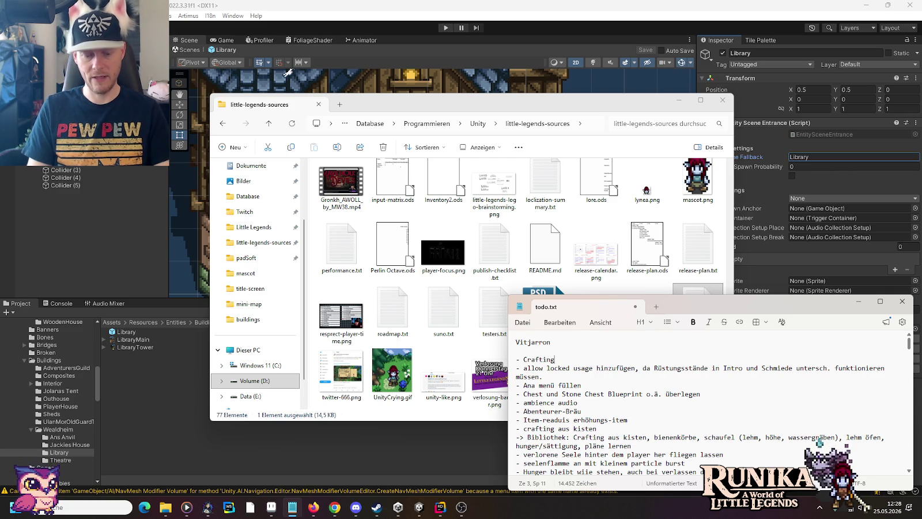
{"action": "type", "text": "cipe book"}
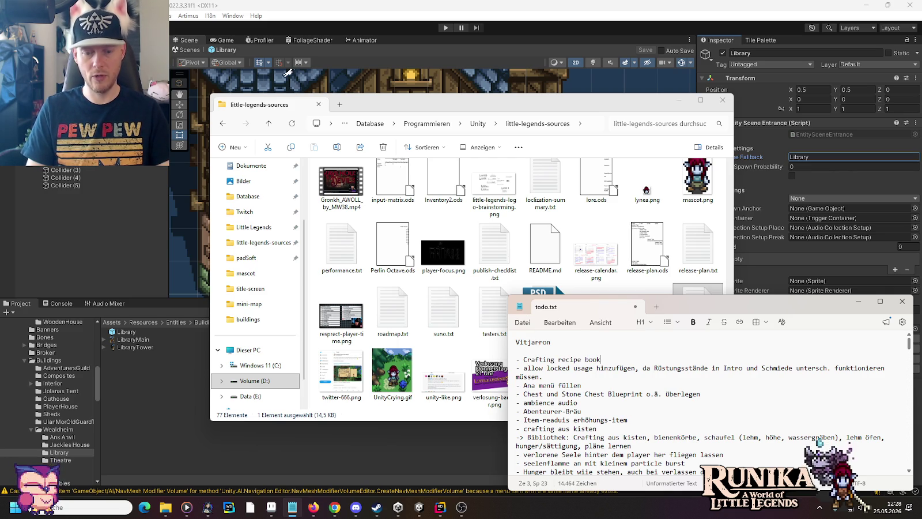
{"action": "type", "text": " scroll "}
{"action": "type", "text": "d (w"}
{"action": "type", "text": "ouse wheel,"}
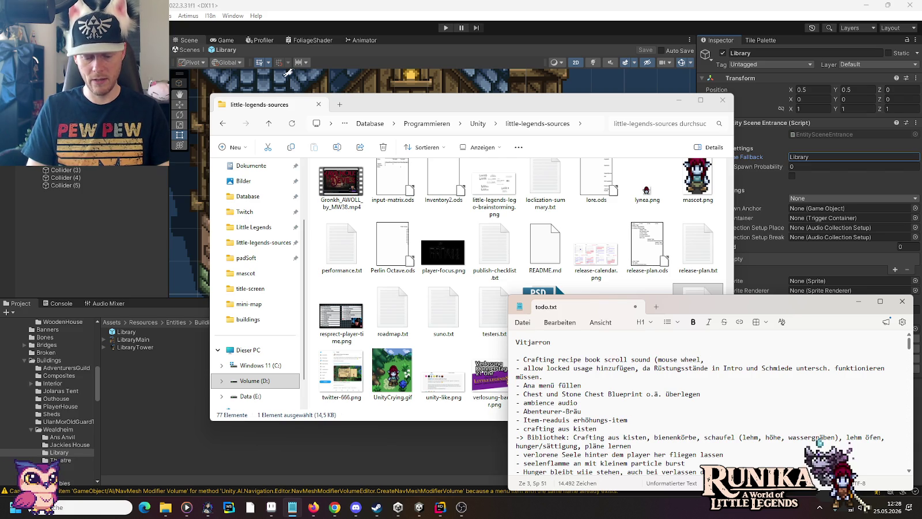
{"action": "type", "text": " amepag) not working"}
{"action": "key", "text": "ctrl+s"}
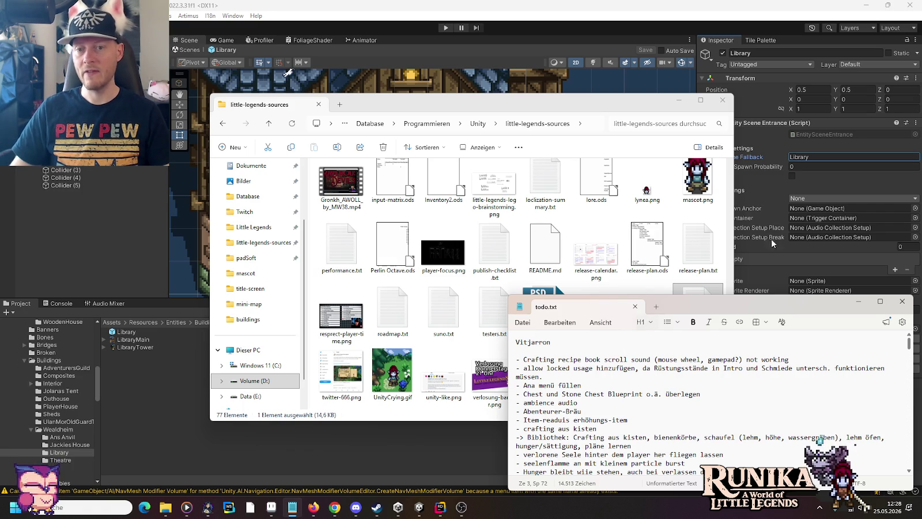
{"action": "left_click", "coordinate": [652, 5]}
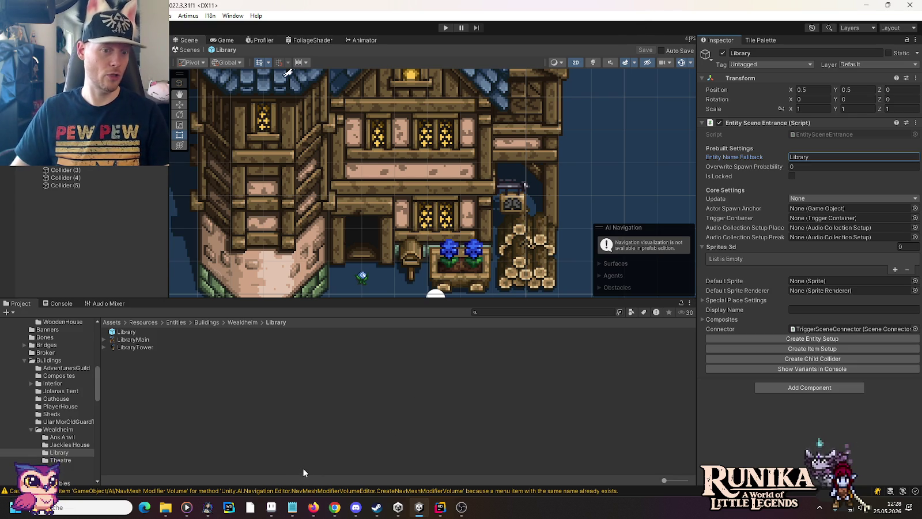
Step: On Main Sprite, add two Connected Sprites slots and expand the SpriteLight entries
{"action": "scroll", "coordinate": [397, 257], "scroll_direction": "down", "scroll_amount": 2}
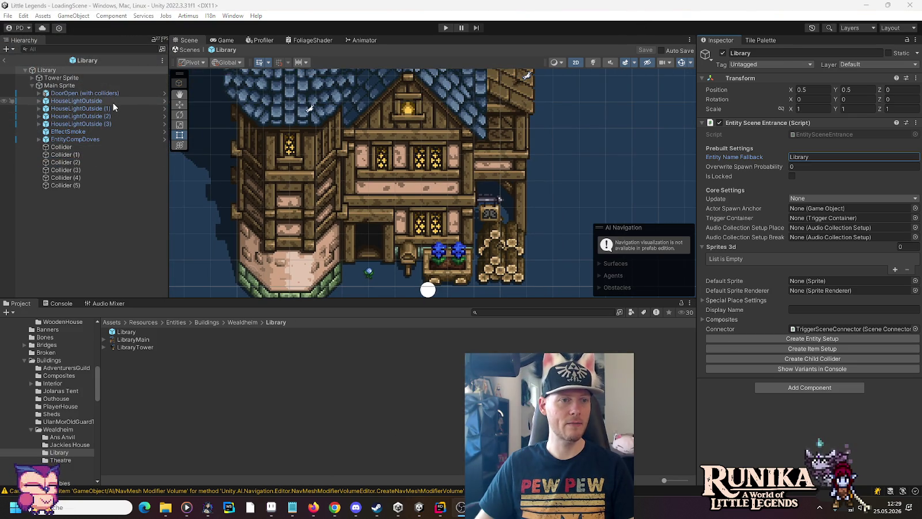
{"action": "left_click", "coordinate": [112, 102]}
{"action": "left_click", "coordinate": [55, 85]}
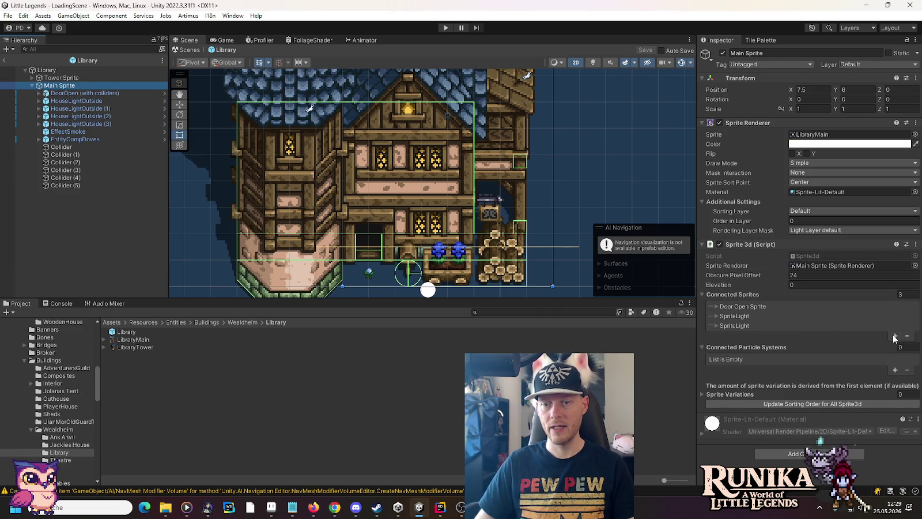
{"action": "left_click", "coordinate": [895, 335]}
{"action": "left_click", "coordinate": [895, 345]}
{"action": "left_click", "coordinate": [721, 346]}
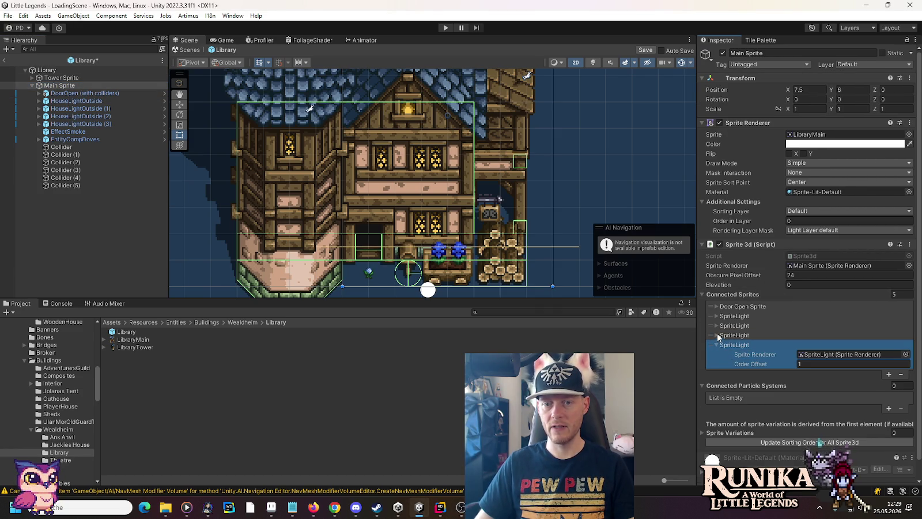
{"action": "left_click", "coordinate": [717, 334]}
{"action": "left_click", "coordinate": [717, 325]}
{"action": "left_click", "coordinate": [717, 316]}
{"action": "scroll", "coordinate": [721, 322], "scroll_direction": "down", "scroll_amount": 2}
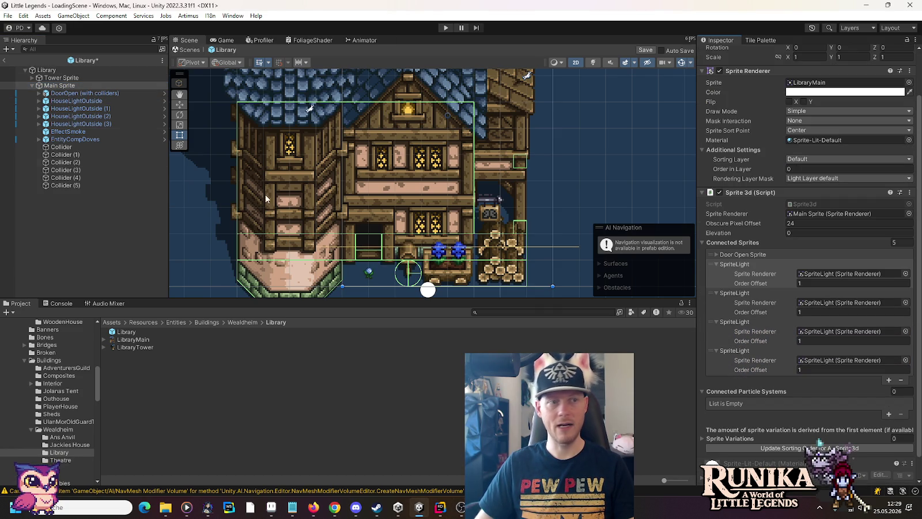
Step: Assign the SpriteLights of HouseLightOutside and HouseLightOutside (1)-(3) to the four Sprite Renderer slots
{"action": "left_click", "coordinate": [39, 124]}
{"action": "left_click", "coordinate": [39, 116]}
{"action": "left_click", "coordinate": [39, 108]}
{"action": "left_click", "coordinate": [39, 100]}
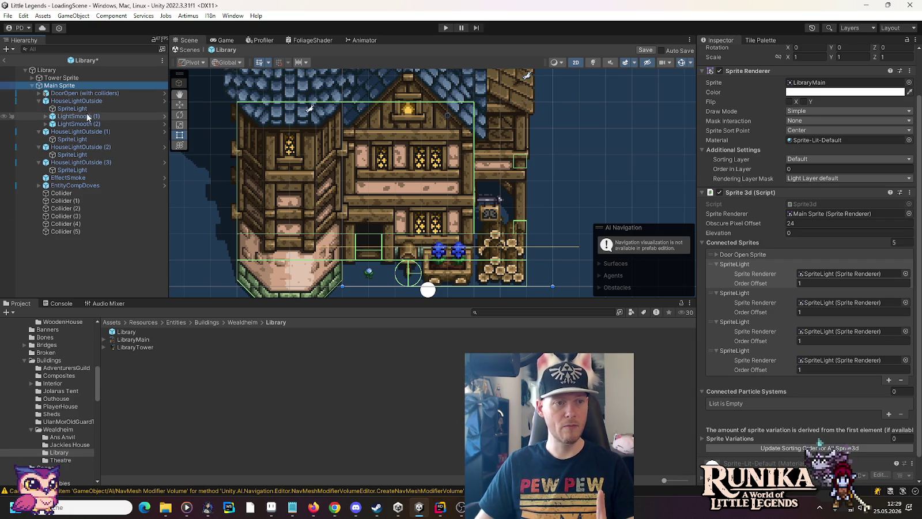
{"action": "mouse_move", "coordinate": [87, 109]}
{"action": "left_mouse_down"}
{"action": "mouse_move", "coordinate": [716, 304]}
{"action": "mouse_move", "coordinate": [847, 274]}
{"action": "left_mouse_up"}
{"action": "left_click", "coordinate": [87, 140]}
{"action": "mouse_move", "coordinate": [98, 149]}
{"action": "left_mouse_down"}
{"action": "mouse_move", "coordinate": [625, 274]}
{"action": "mouse_move", "coordinate": [818, 301]}
{"action": "left_mouse_up"}
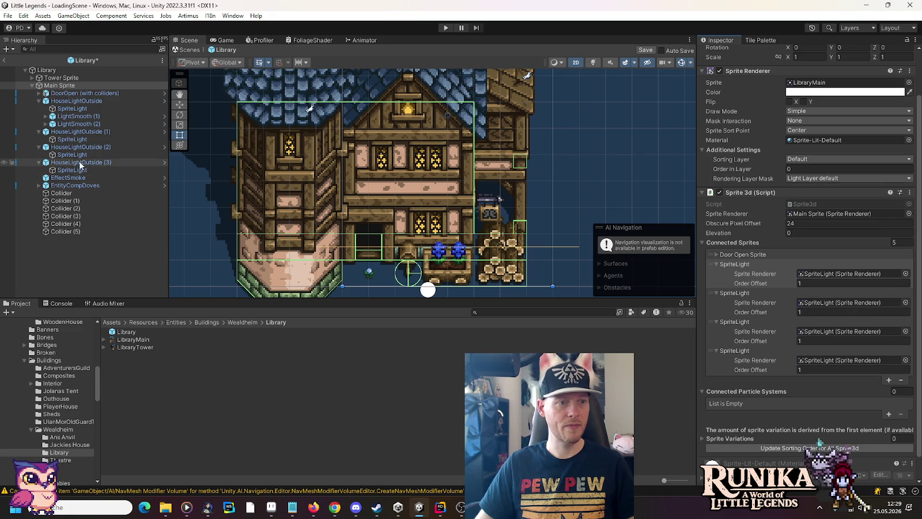
{"action": "left_click_drag", "start_coordinate": [74, 154], "coordinate": [823, 331]}
{"action": "mouse_move", "coordinate": [72, 170]}
{"action": "left_mouse_down"}
{"action": "mouse_move", "coordinate": [576, 259]}
{"action": "mouse_move", "coordinate": [829, 362]}
{"action": "left_mouse_up"}
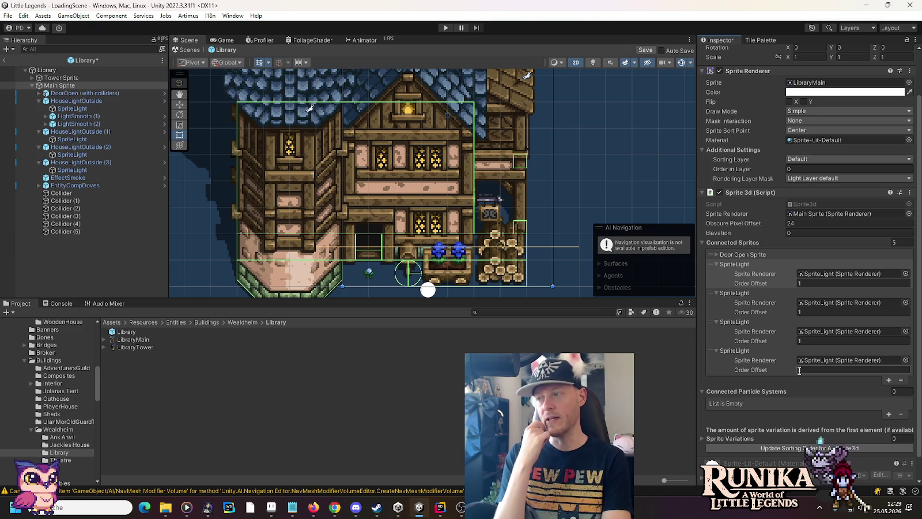
Step: Set Order Offset 1 for the lights and collapse the four SpriteLight entries
{"action": "type", "text": "1"}
{"action": "key", "text": "Return"}
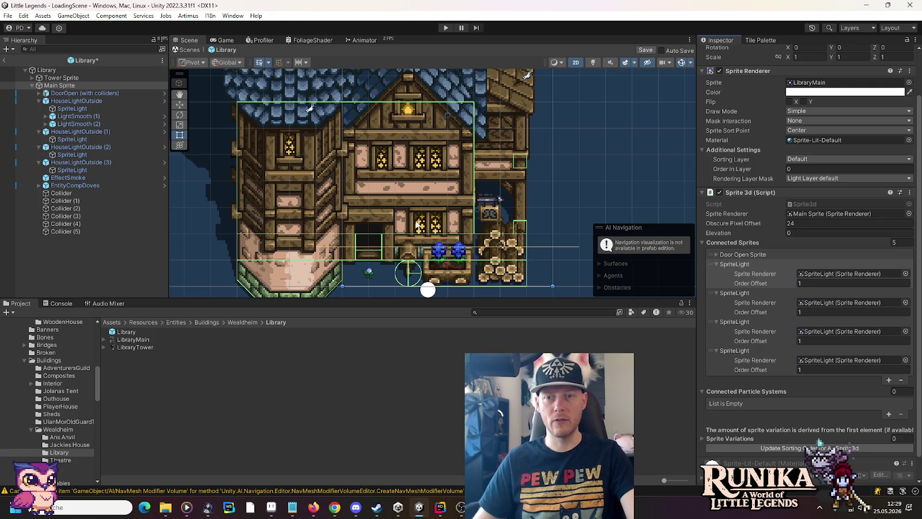
{"action": "left_click", "coordinate": [716, 264]}
{"action": "left_click", "coordinate": [716, 274]}
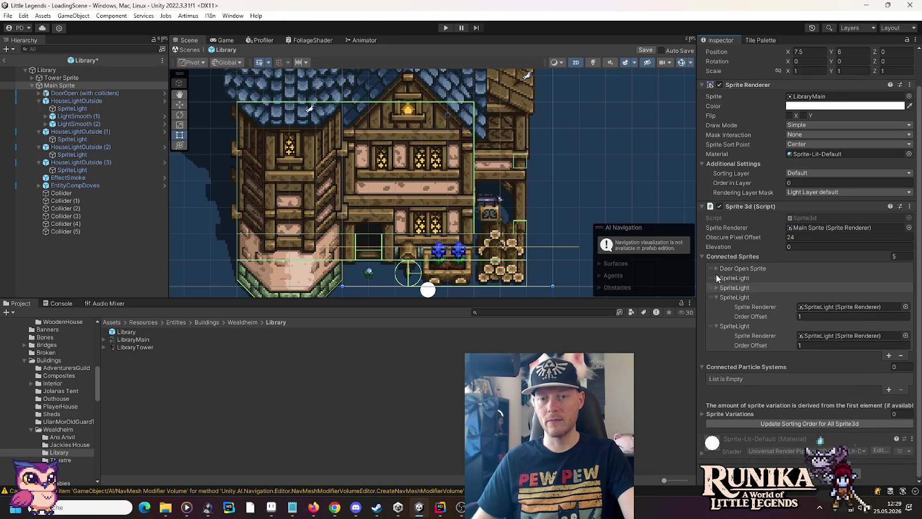
{"action": "left_click", "coordinate": [717, 296]}
{"action": "left_click", "coordinate": [718, 327]}
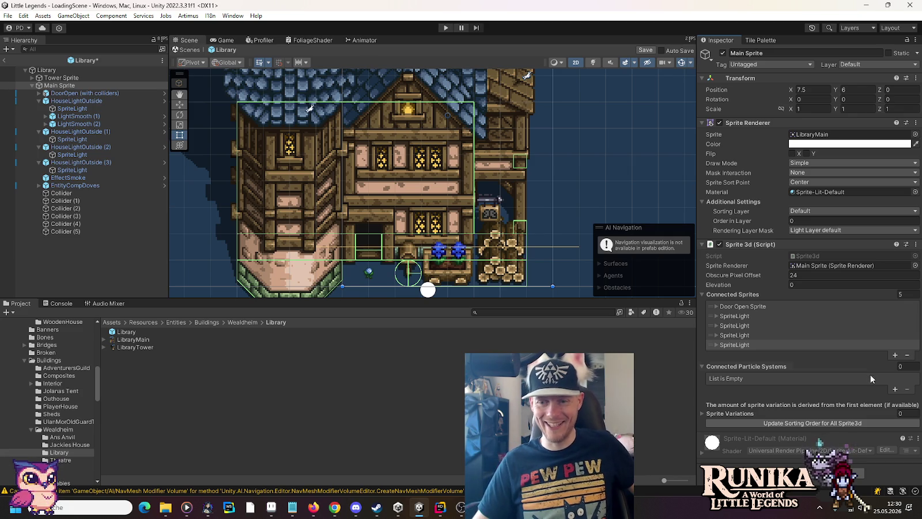
Step: Add a Connected Particle Systems entry with EffectSmoke as renderer and order offset 1
{"action": "left_click", "coordinate": [895, 390]}
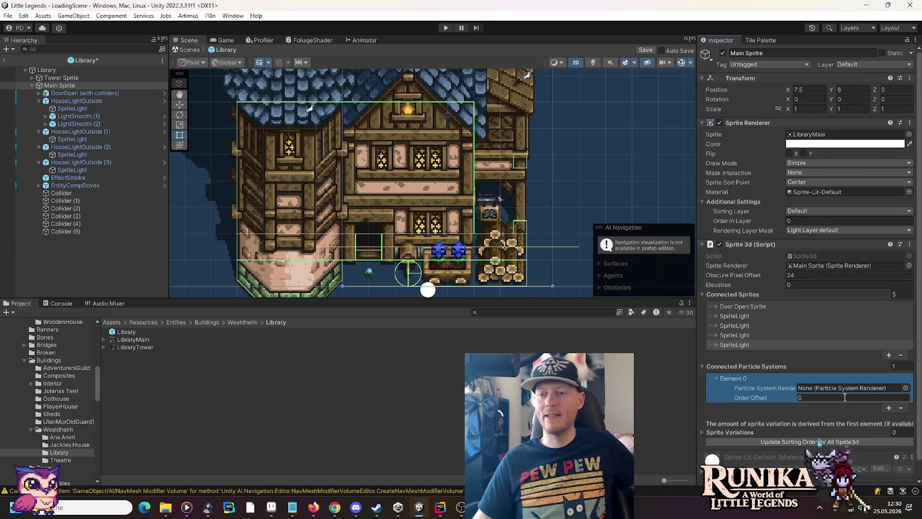
{"action": "left_click", "coordinate": [39, 186]}
{"action": "left_click", "coordinate": [39, 186]}
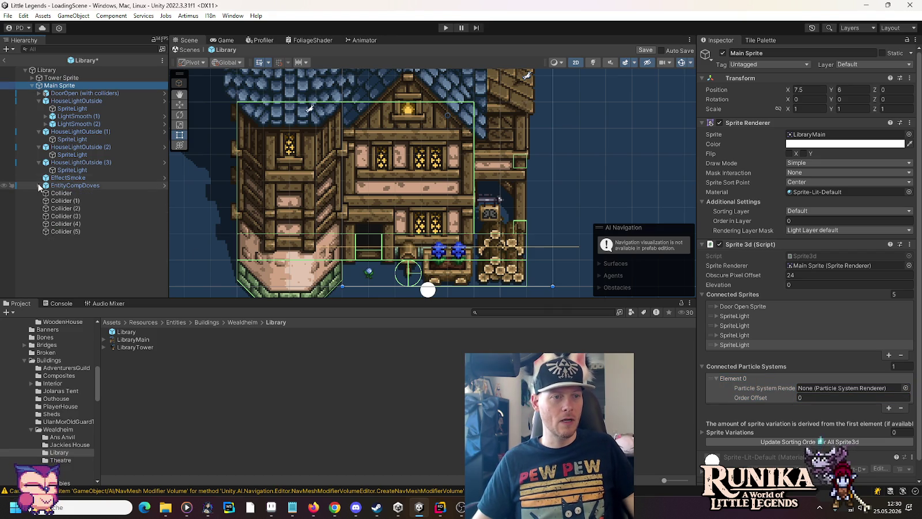
{"action": "left_click", "coordinate": [39, 162]}
{"action": "left_click_drag", "start_coordinate": [68, 170], "coordinate": [830, 388]}
{"action": "left_click", "coordinate": [818, 398]}
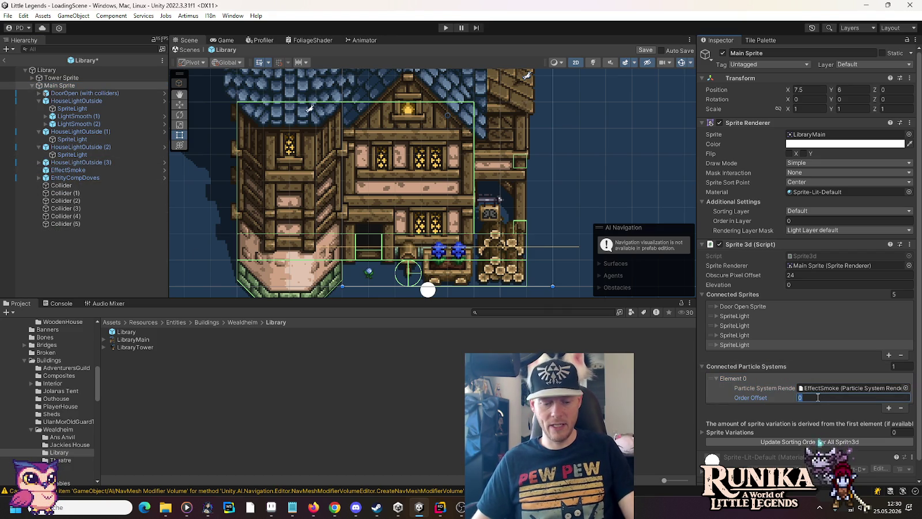
{"action": "type", "text": "1"}
{"action": "key", "text": "f"}
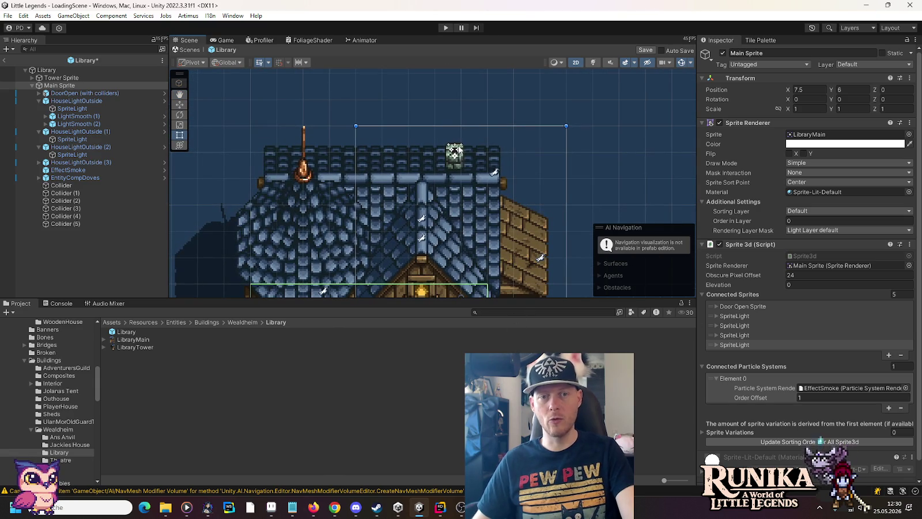
Step: Collapse the HouseLightOutside groups in the Hierarchy and save the Library prefab
{"action": "left_click", "coordinate": [38, 147]}
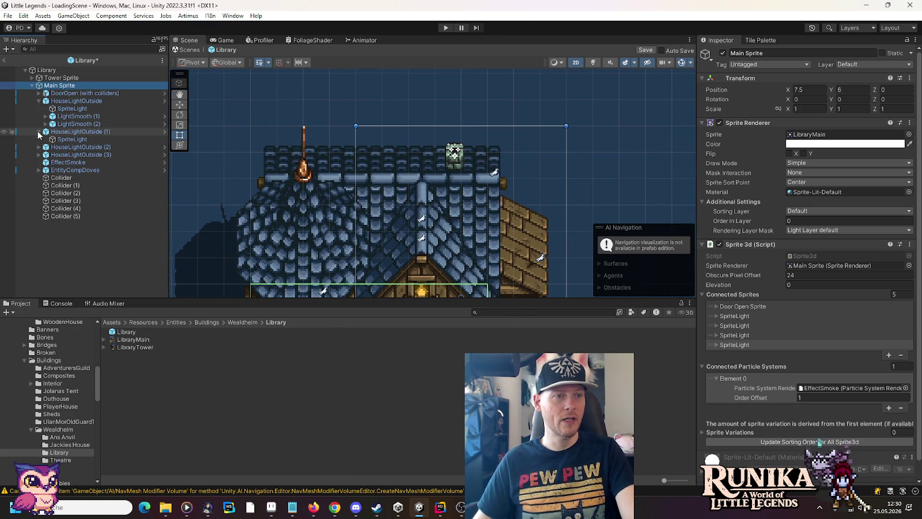
{"action": "left_click", "coordinate": [38, 132]}
{"action": "left_click", "coordinate": [38, 100]}
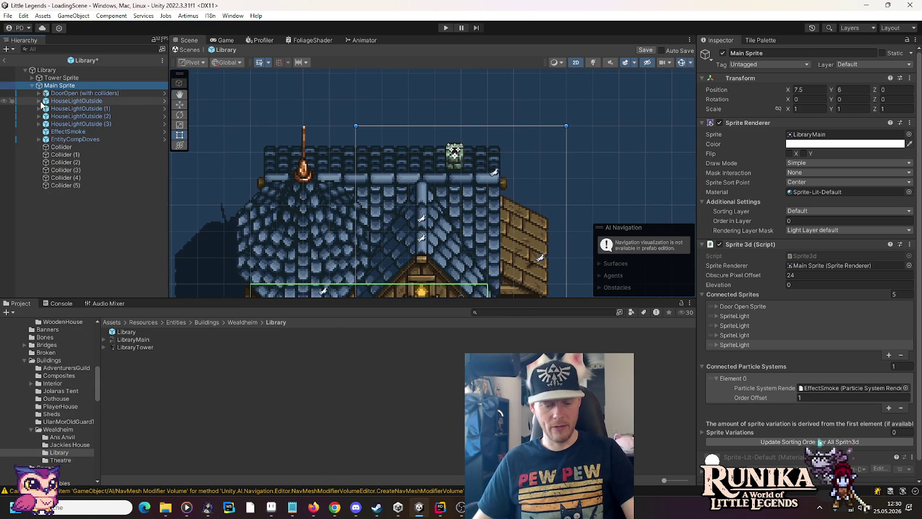
{"action": "key", "text": "ctrl+s"}
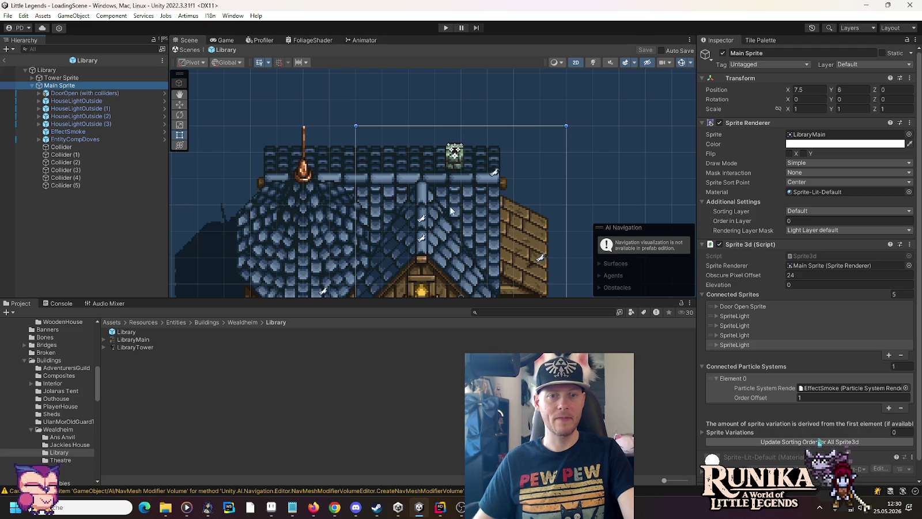
Step: Check the Tower Sprite's connections, then pan the Scene view down to the lower floors
{"action": "scroll", "coordinate": [451, 210], "scroll_direction": "down", "scroll_amount": 5}
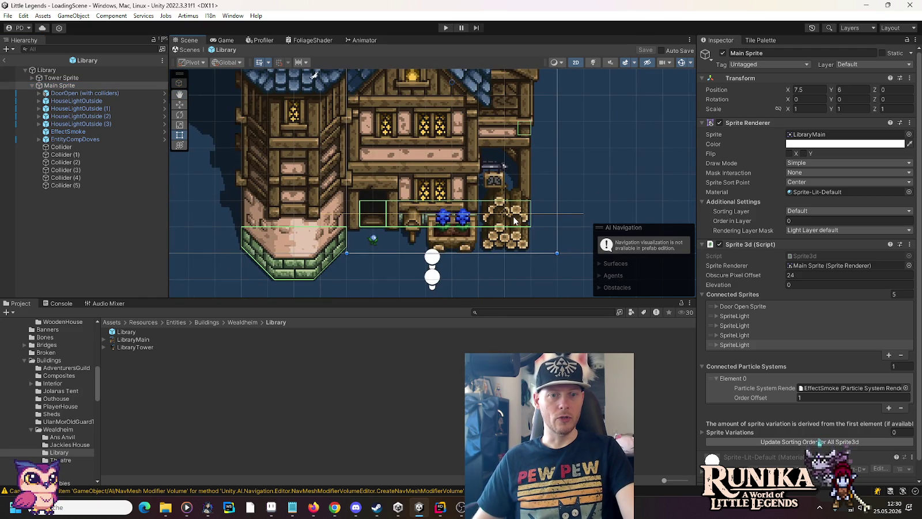
{"action": "left_click", "coordinate": [38, 79]}
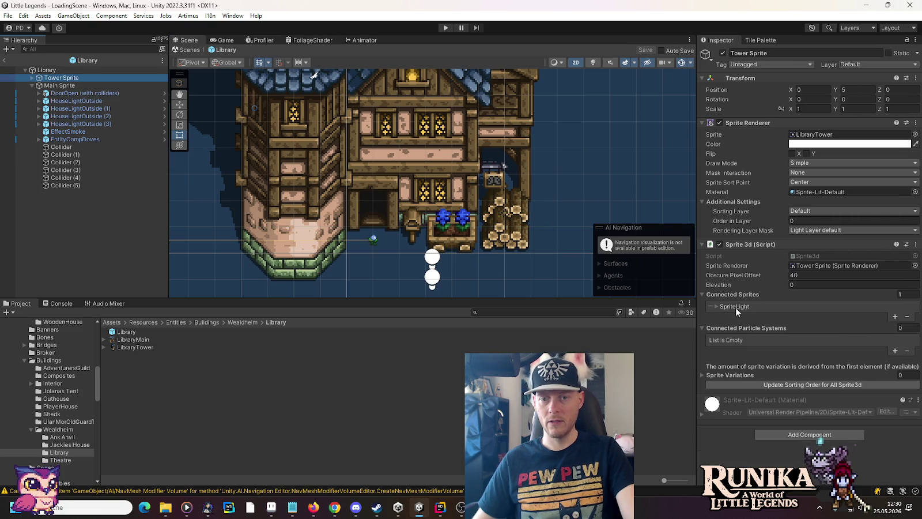
{"action": "scroll", "coordinate": [264, 150], "scroll_direction": "up", "scroll_amount": 3}
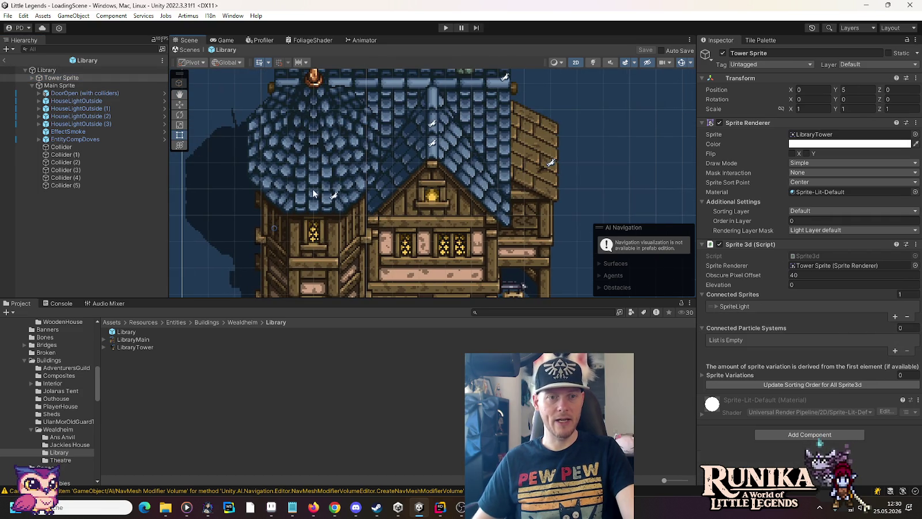
{"action": "scroll", "coordinate": [467, 151], "scroll_direction": "up", "scroll_amount": 3}
{"action": "scroll", "coordinate": [466, 206], "scroll_direction": "down", "scroll_amount": 5}
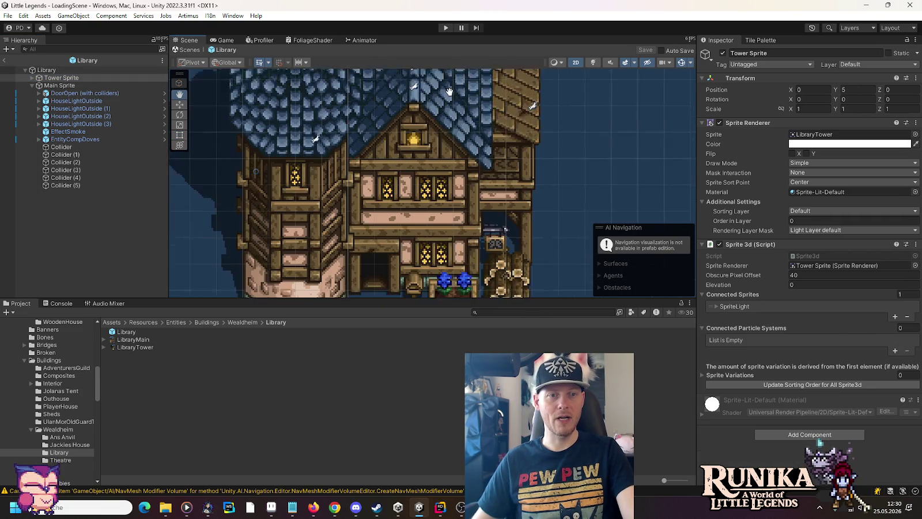
{"action": "left_click_drag", "start_coordinate": [466, 206], "coordinate": [456, 140]}
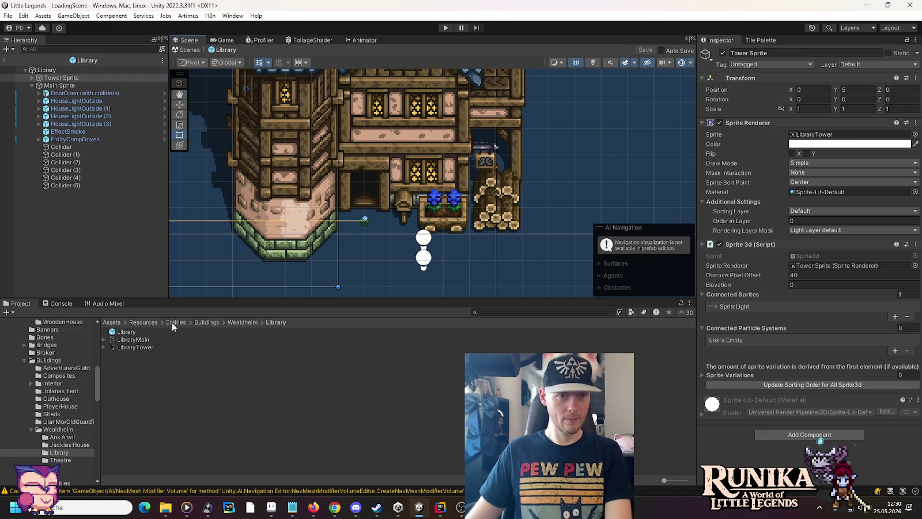
Step: Under Assets/Scenes/Runika, create a new folder named 'Wealdheim'
{"action": "scroll", "coordinate": [49, 408], "scroll_direction": "down", "scroll_amount": 10}
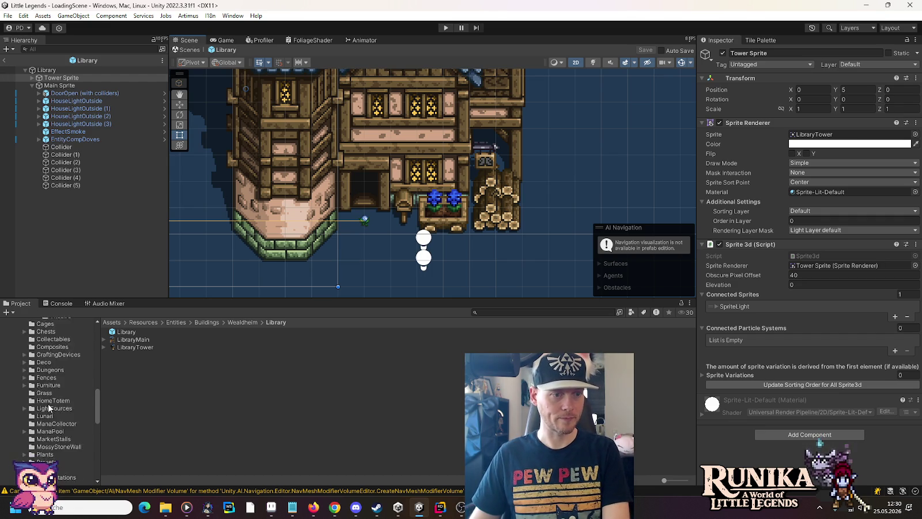
{"action": "scroll", "coordinate": [49, 408], "scroll_direction": "down", "scroll_amount": 15}
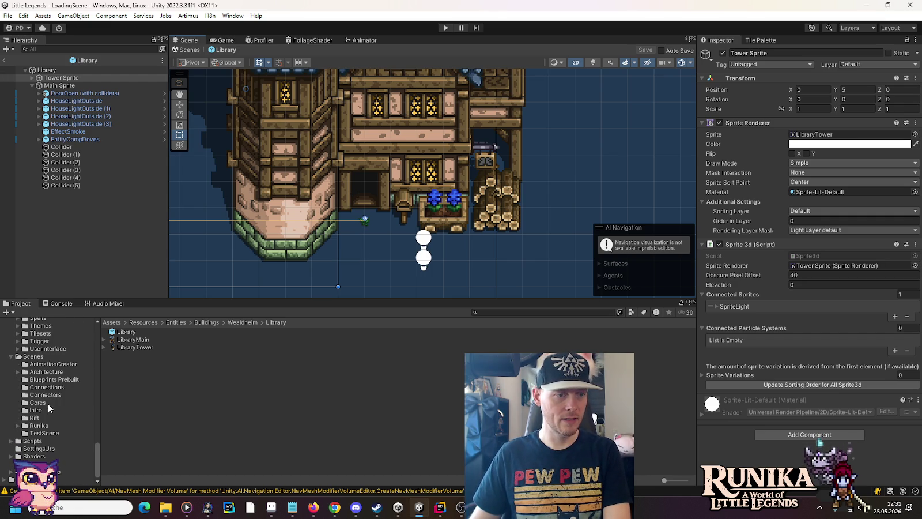
{"action": "left_click", "coordinate": [23, 427]}
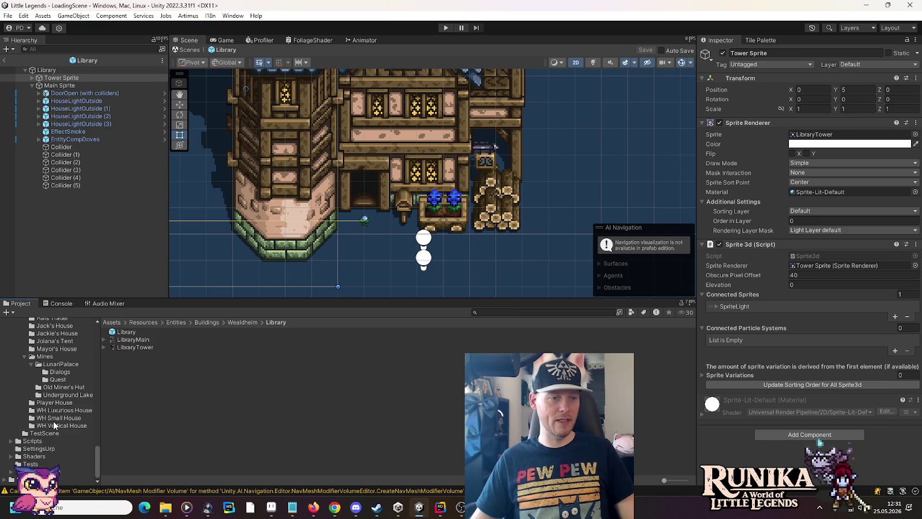
{"action": "scroll", "coordinate": [53, 422], "scroll_direction": "up", "scroll_amount": 3}
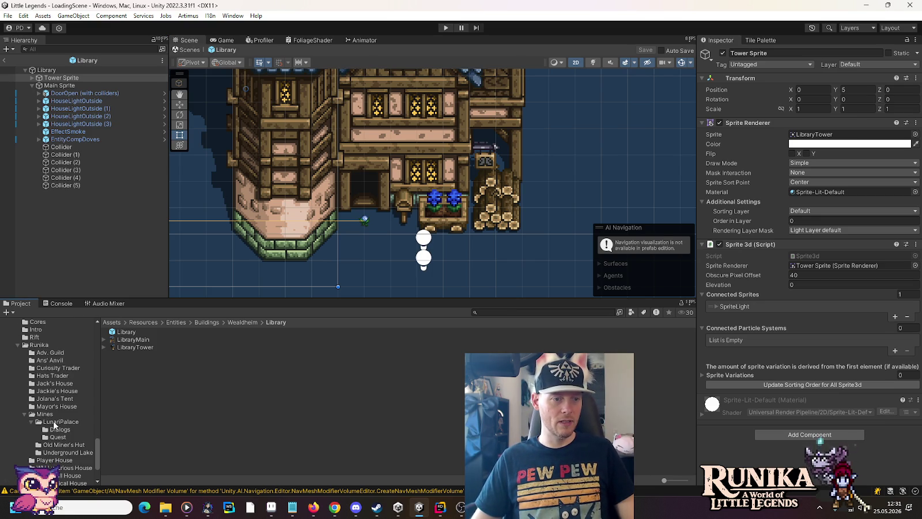
{"action": "left_click", "coordinate": [24, 413]}
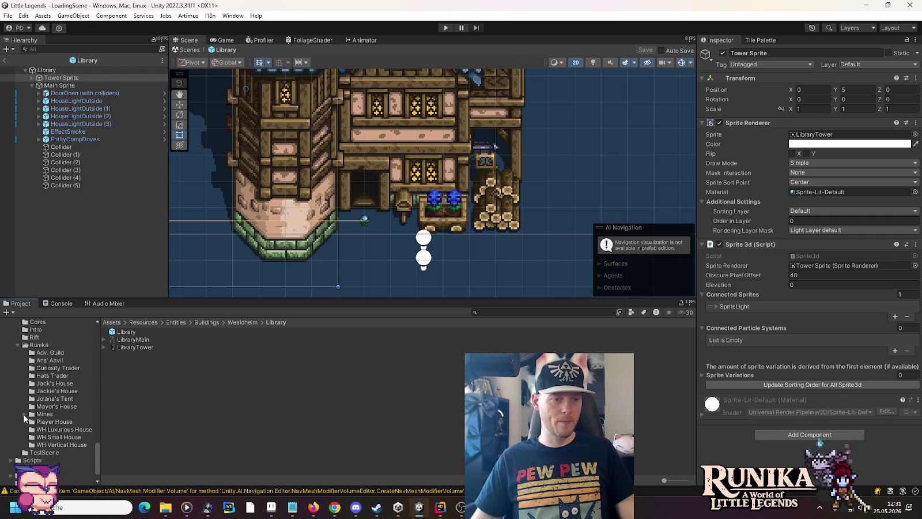
{"action": "right_click", "coordinate": [45, 344]}
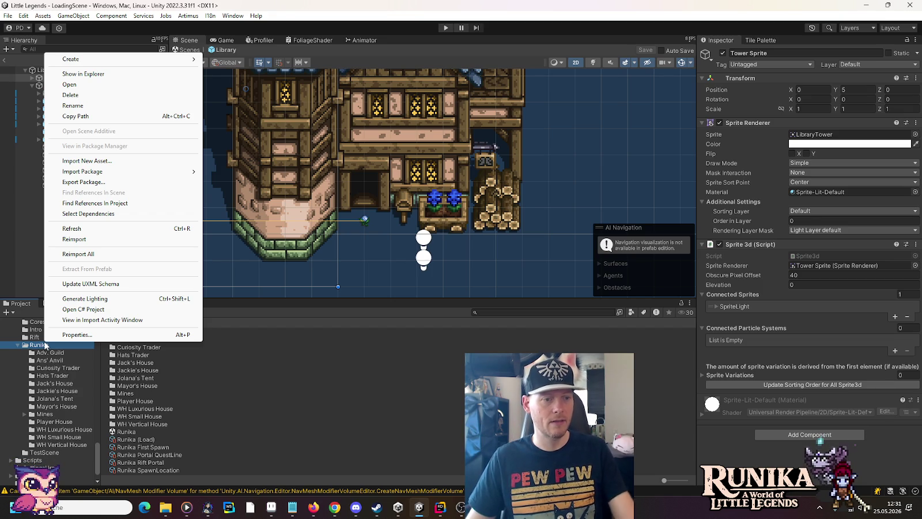
{"action": "mouse_move", "coordinate": [86, 62]}
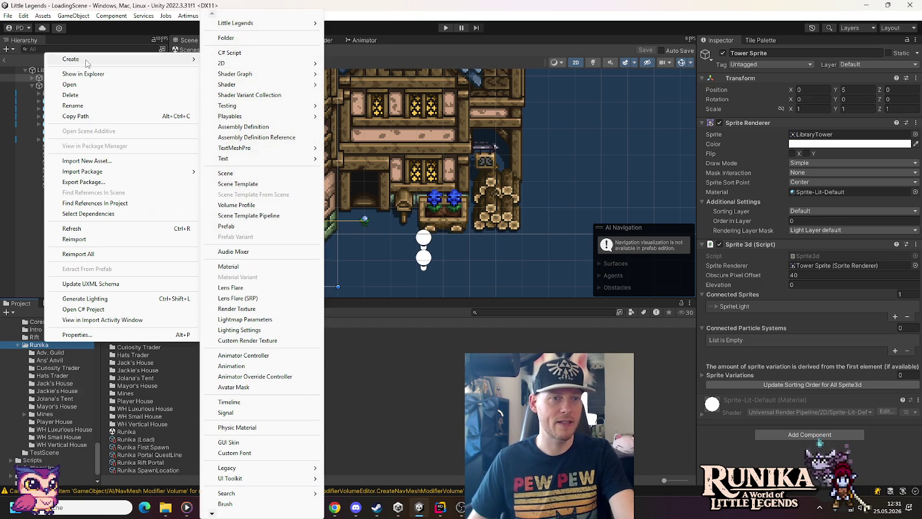
{"action": "left_click", "coordinate": [229, 38]}
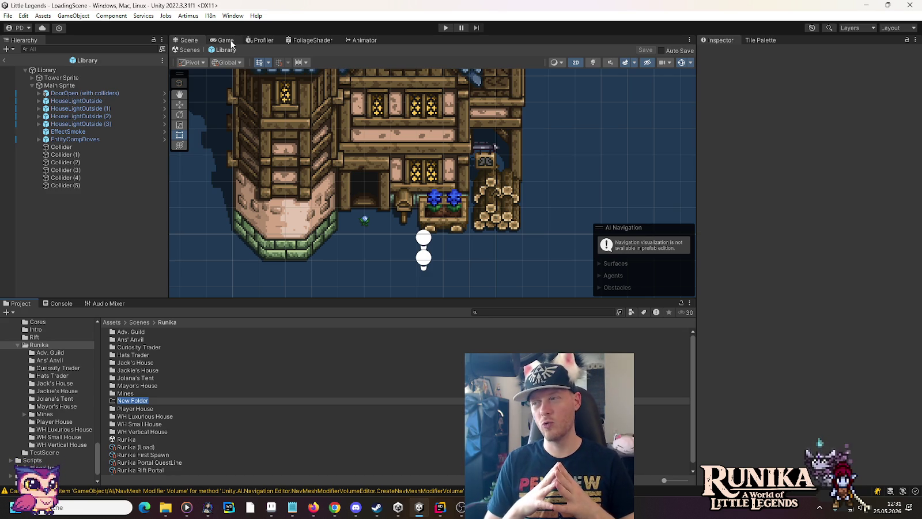
{"action": "type", "text": "W"}
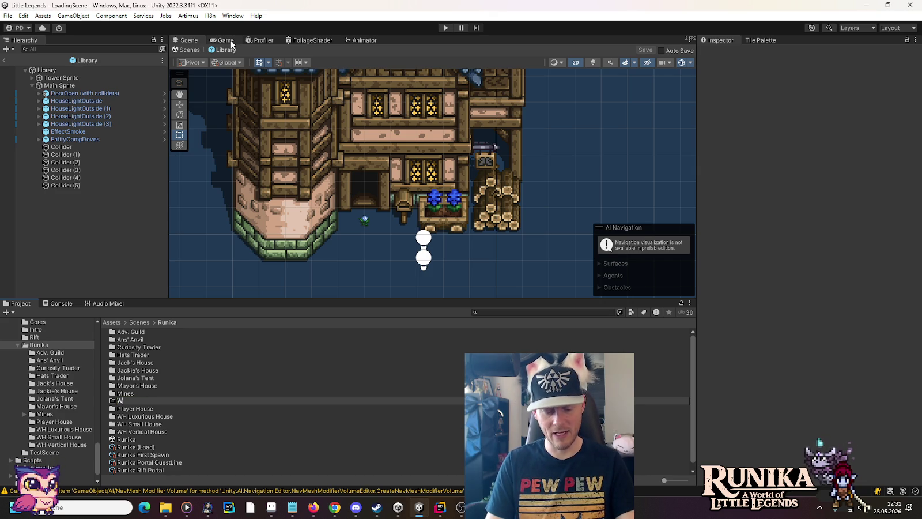
{"action": "type", "text": "ealdheim"}
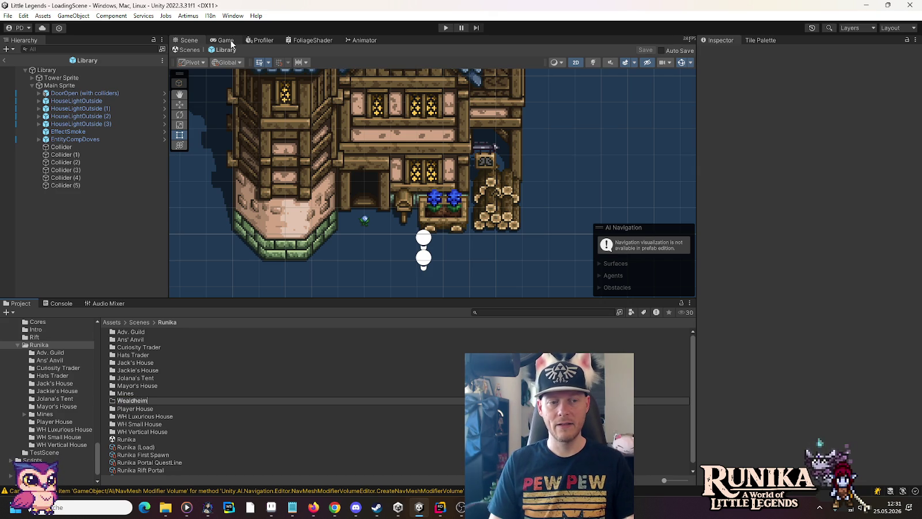
{"action": "key", "text": "Return"}
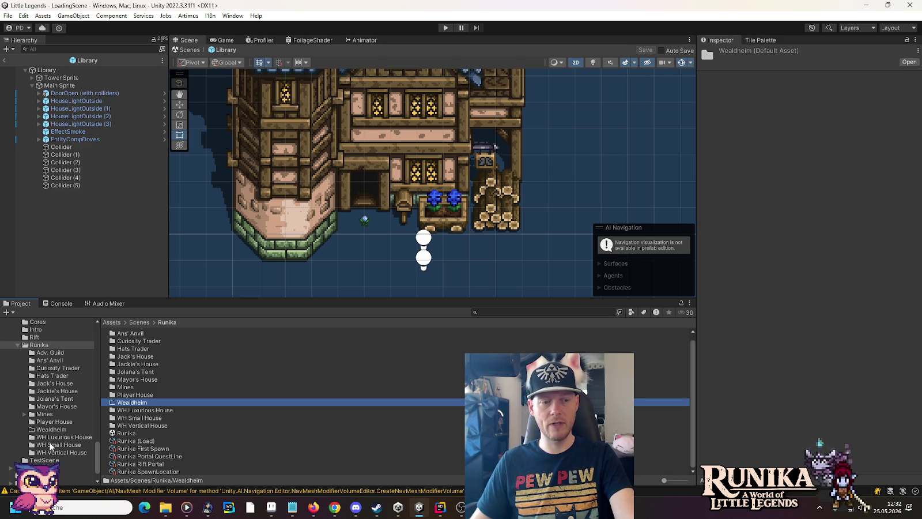
Step: Add a new scene named 'Library' to Runika/Wealdheim and open it
{"action": "scroll", "coordinate": [51, 447], "scroll_direction": "down", "scroll_amount": 2}
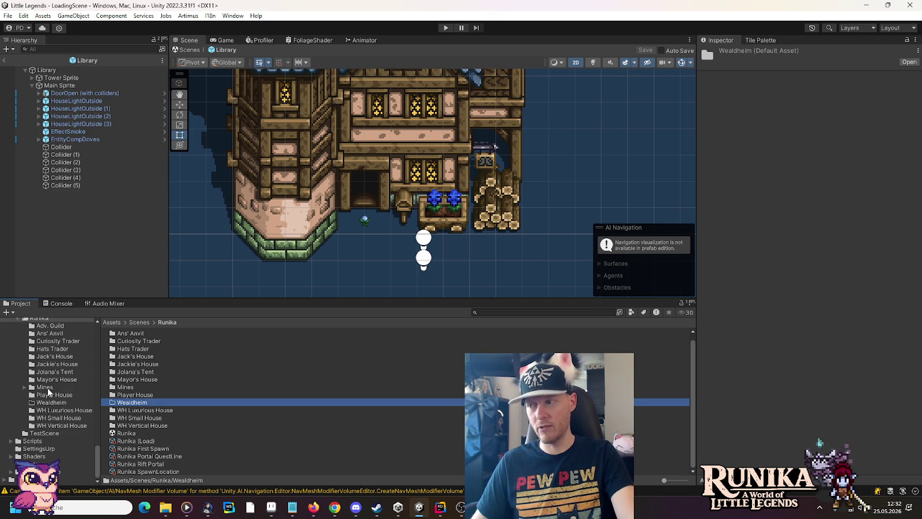
{"action": "left_click", "coordinate": [48, 402]}
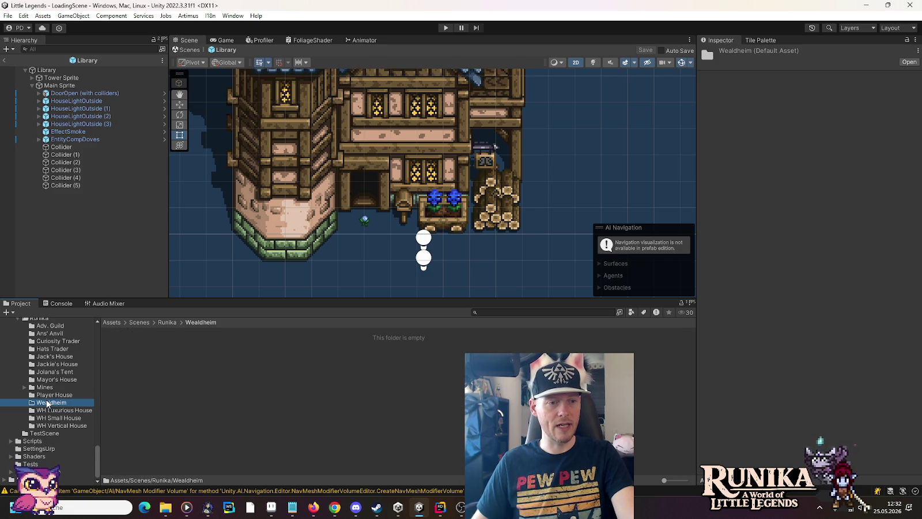
{"action": "right_click", "coordinate": [142, 361]}
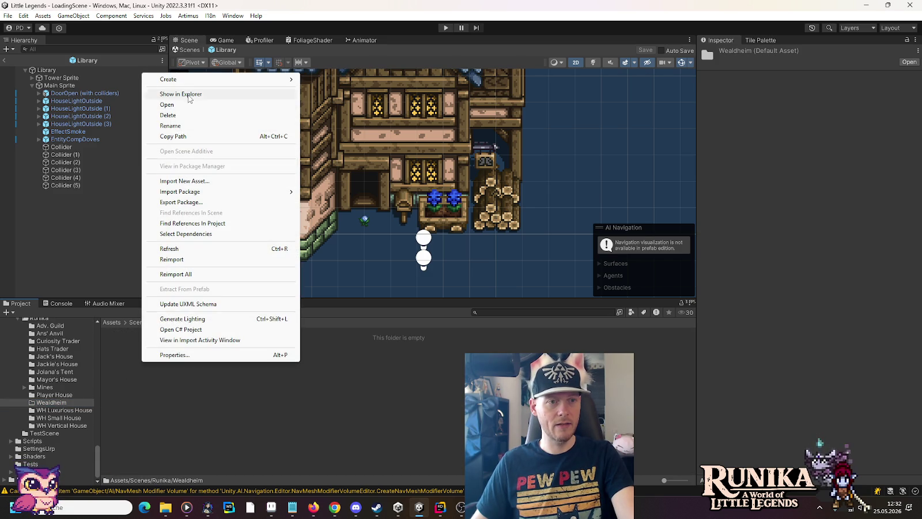
{"action": "mouse_move", "coordinate": [185, 81]}
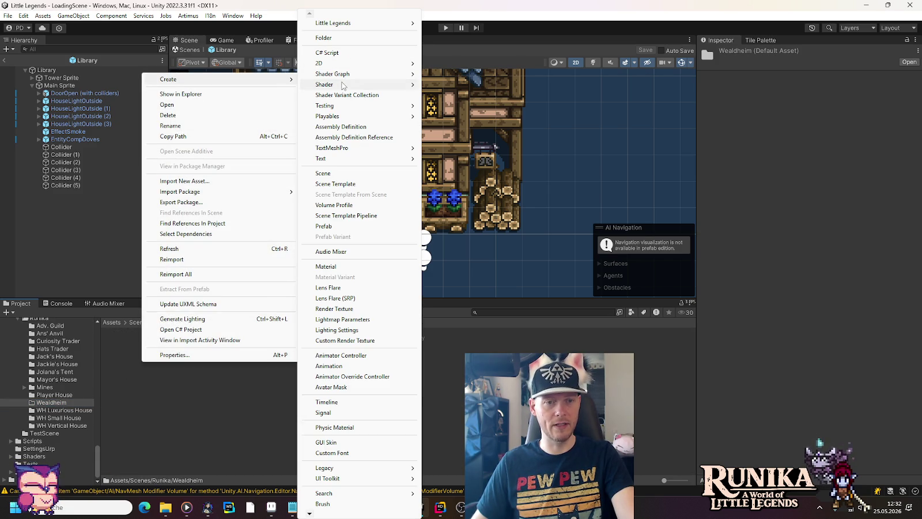
{"action": "left_click", "coordinate": [340, 172]}
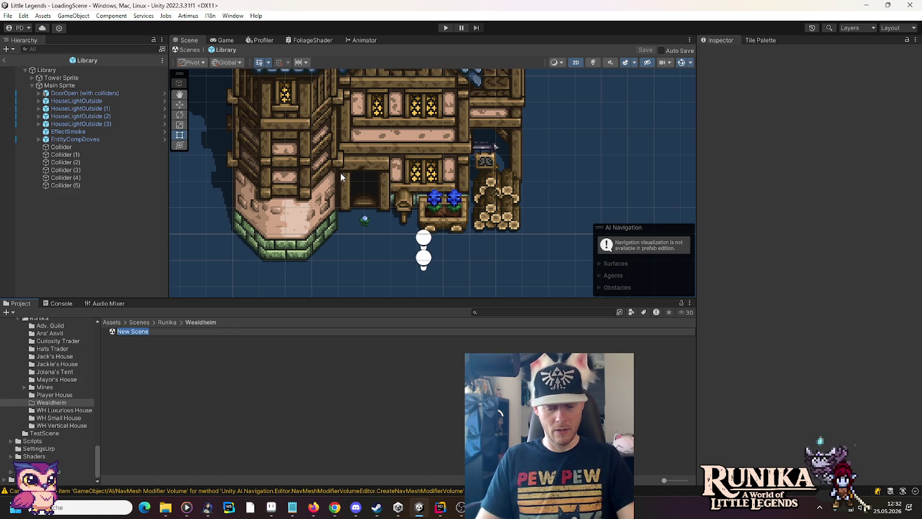
{"action": "type", "text": "Library"}
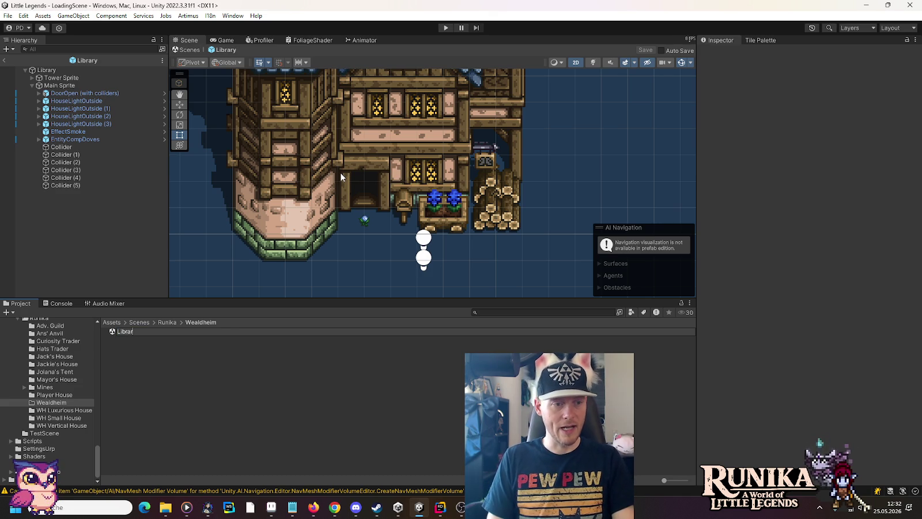
{"action": "key", "text": "Return"}
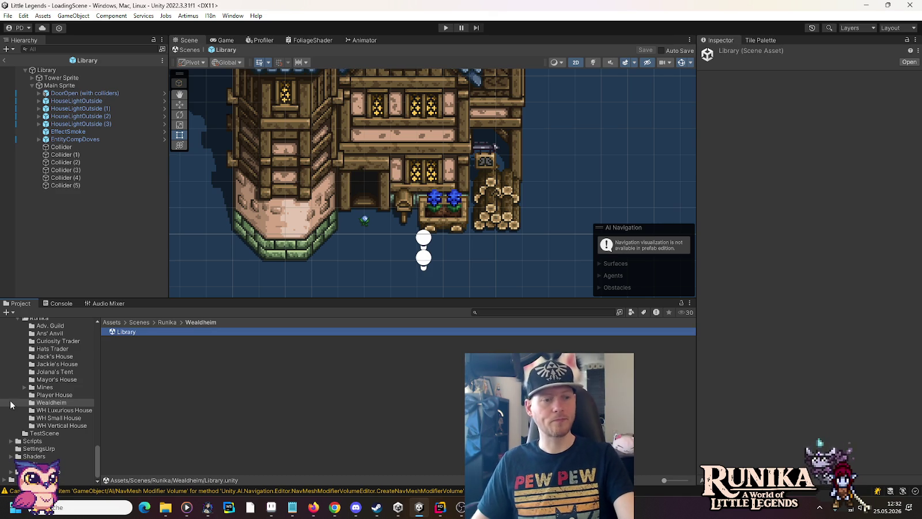
{"action": "scroll", "coordinate": [29, 403], "scroll_direction": "up", "scroll_amount": 3}
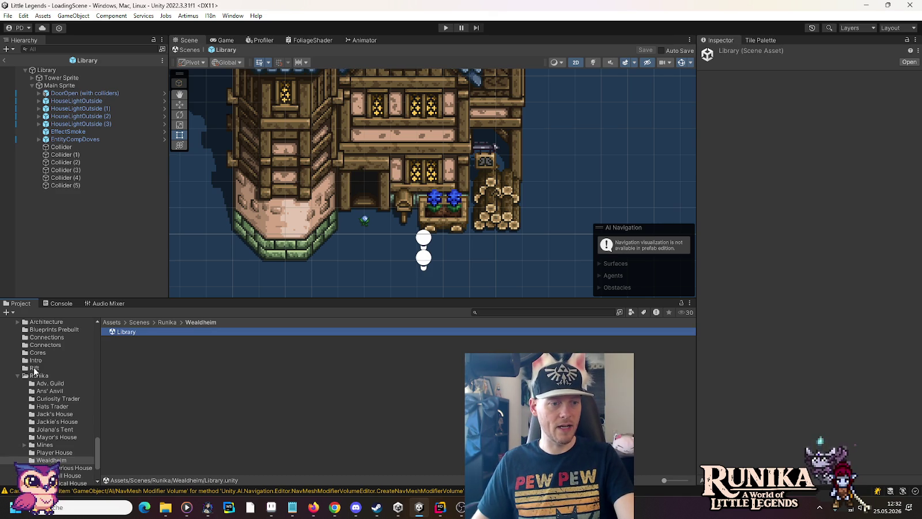
{"action": "double_click", "coordinate": [116, 333]}
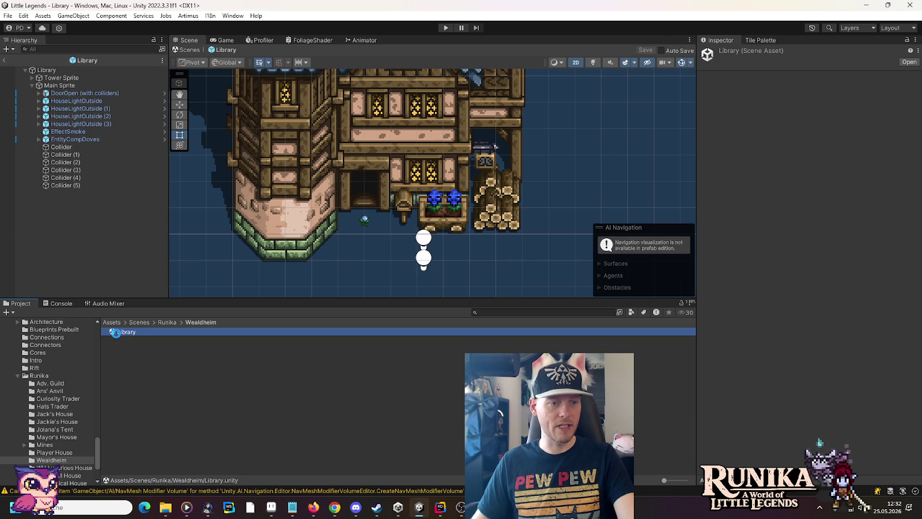
Step: Add Scene Core Prebuilt (Inside) to the Library scene and delete the default Main Camera
{"action": "left_click", "coordinate": [43, 351]}
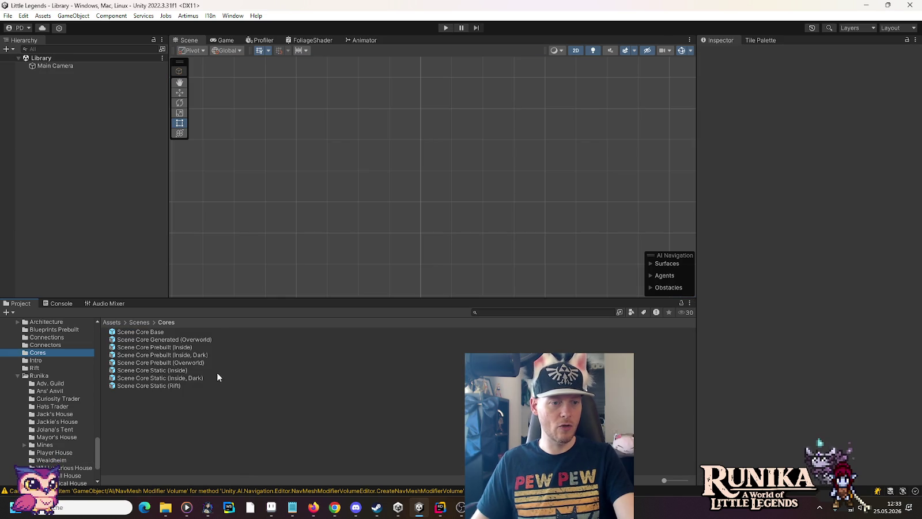
{"action": "mouse_move", "coordinate": [171, 350]}
{"action": "left_mouse_down"}
{"action": "mouse_move", "coordinate": [127, 231]}
{"action": "mouse_move", "coordinate": [40, 63]}
{"action": "left_mouse_up"}
{"action": "left_click", "coordinate": [40, 66]}
{"action": "key", "text": "Delete"}
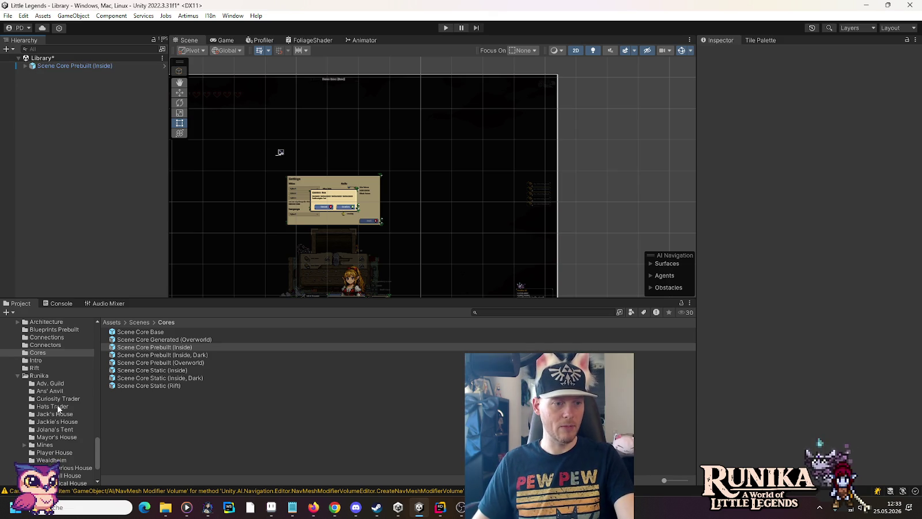
Step: Add Building Grid Base from the Scenes folder to the Library scene
{"action": "scroll", "coordinate": [39, 345], "scroll_direction": "up", "scroll_amount": 2}
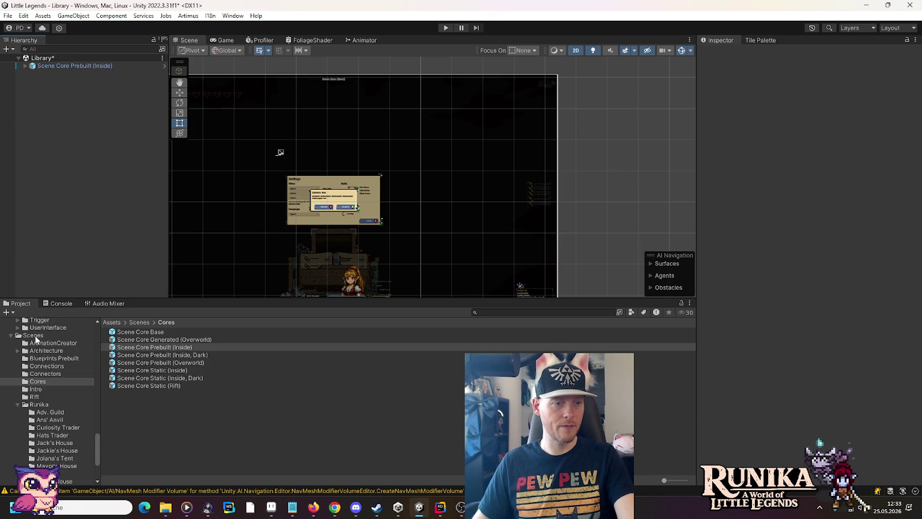
{"action": "left_click", "coordinate": [33, 336]}
{"action": "scroll", "coordinate": [179, 426], "scroll_direction": "down", "scroll_amount": 1}
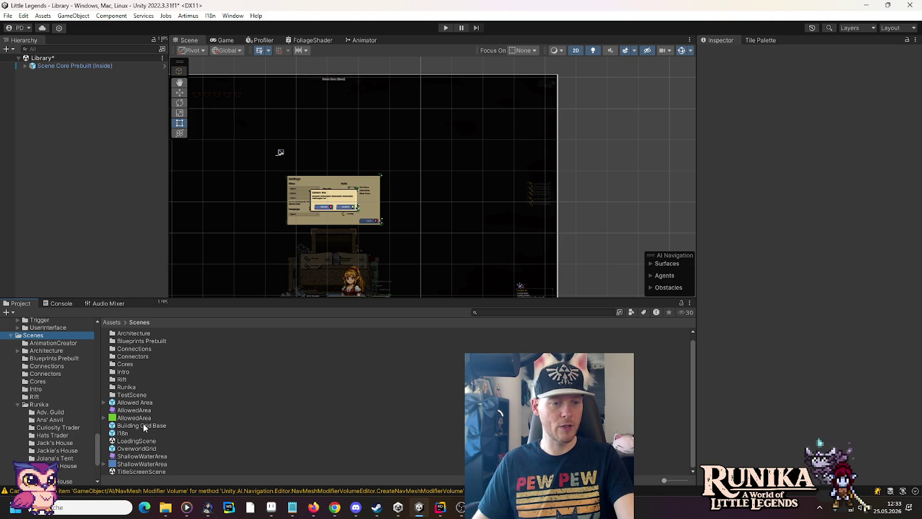
{"action": "mouse_move", "coordinate": [143, 426]}
{"action": "left_mouse_down"}
{"action": "mouse_move", "coordinate": [166, 413]}
{"action": "mouse_move", "coordinate": [72, 44]}
{"action": "mouse_move", "coordinate": [58, 58]}
{"action": "left_mouse_up"}
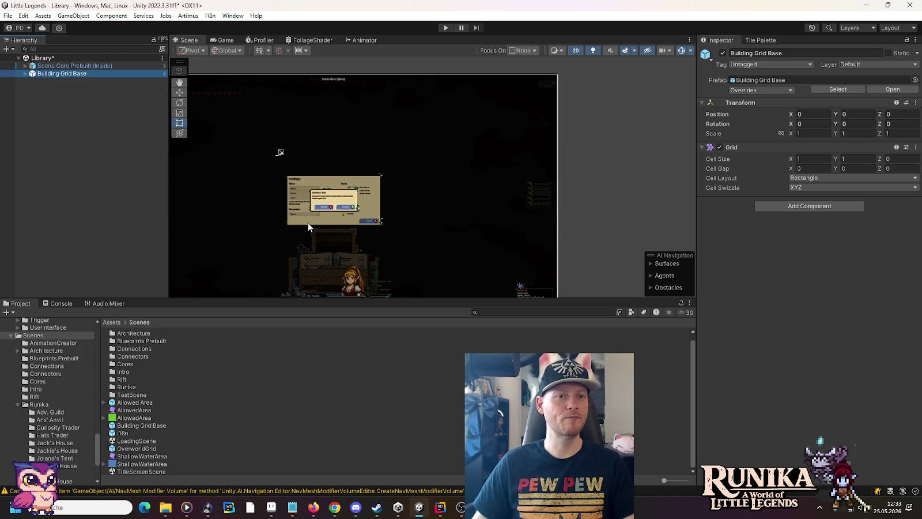
Step: Frame Building Grid Base, toggle the prebuilt core's visibility off and on, and save the scene
{"action": "key", "text": "Up"}
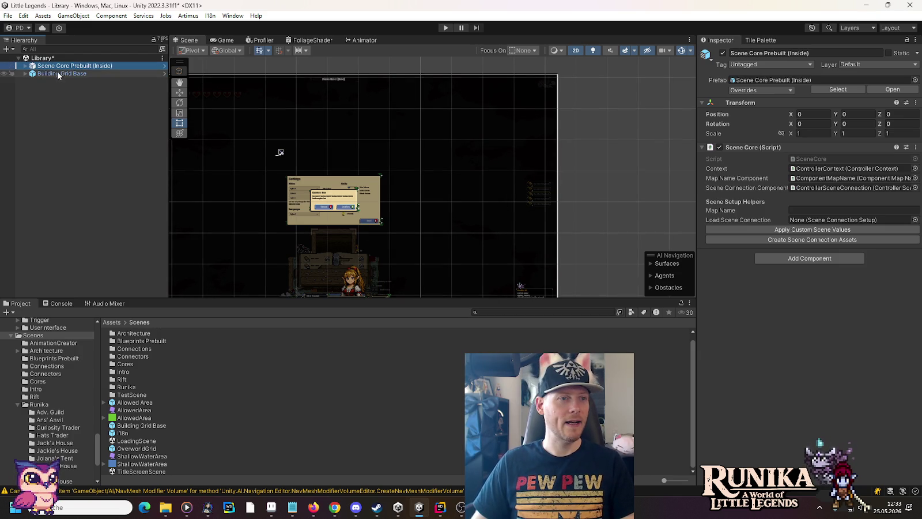
{"action": "double_click", "coordinate": [57, 72]}
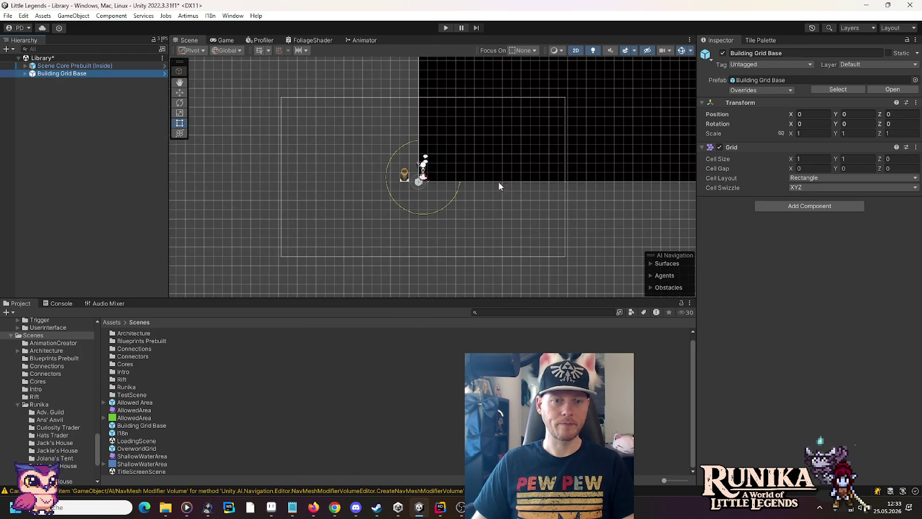
{"action": "left_click", "coordinate": [5, 66]}
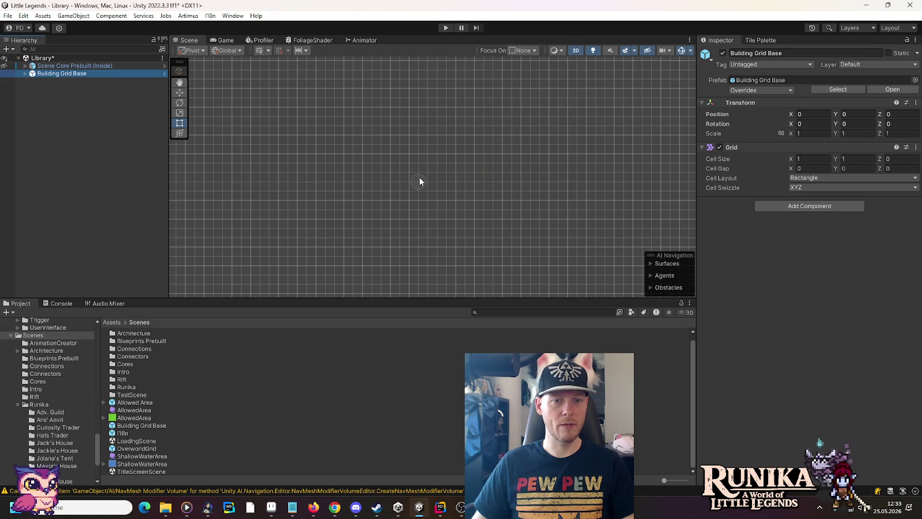
{"action": "left_click", "coordinate": [5, 66]}
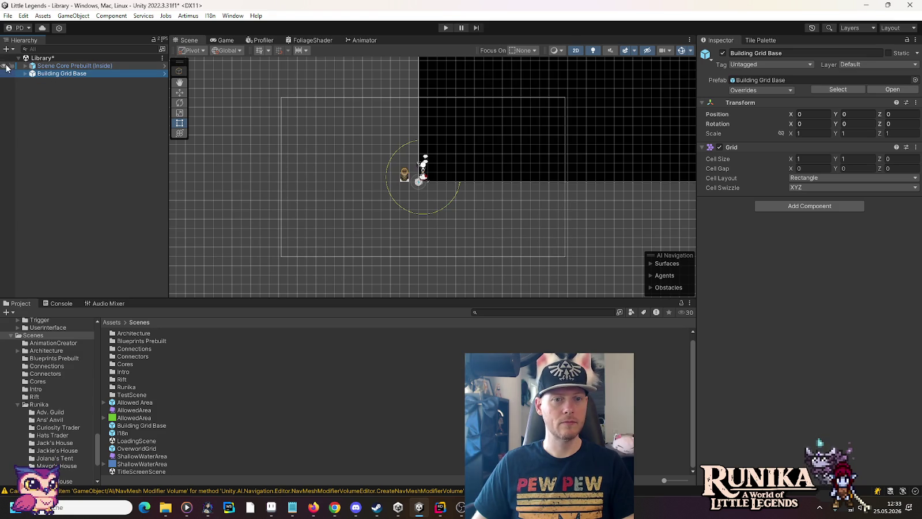
{"action": "scroll", "coordinate": [409, 182], "scroll_direction": "up", "scroll_amount": 5}
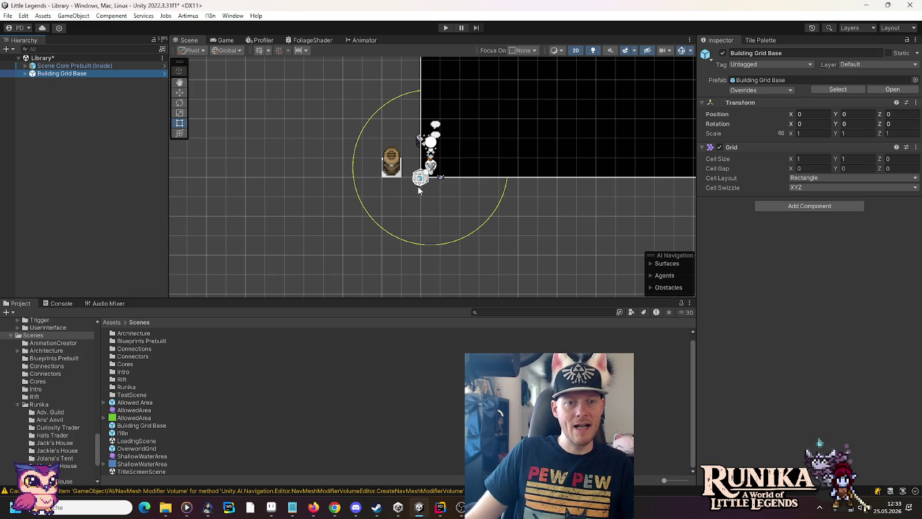
{"action": "key", "text": "ctrl+s"}
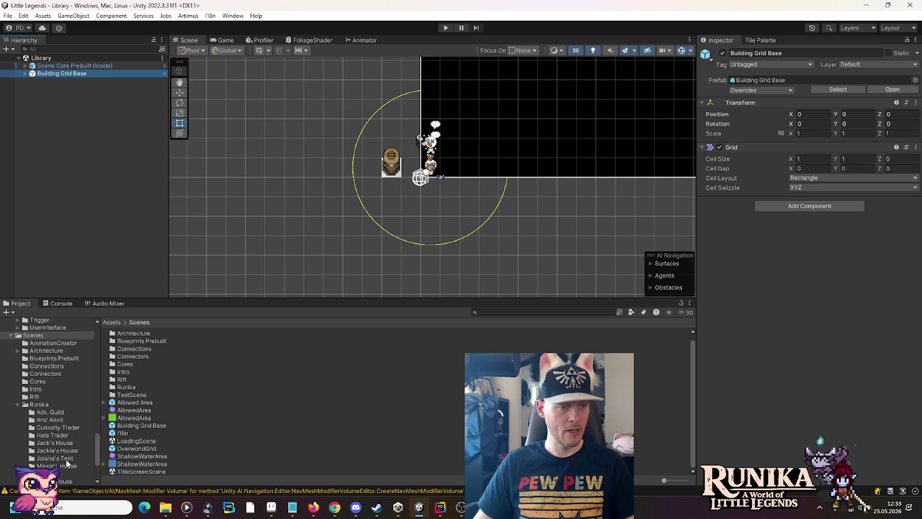
Step: Open the WH Luxurious House scene from its folder in the Project panel
{"action": "scroll", "coordinate": [64, 460], "scroll_direction": "down", "scroll_amount": 2}
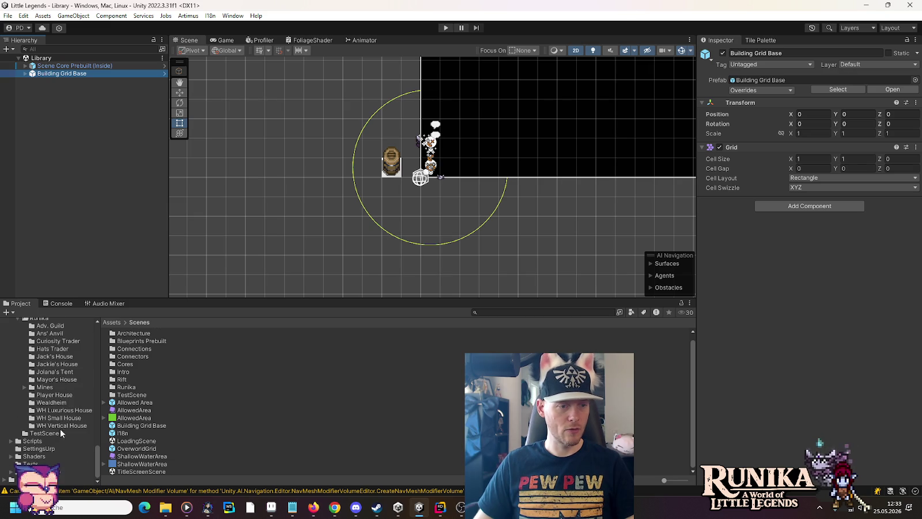
{"action": "left_click", "coordinate": [60, 411]}
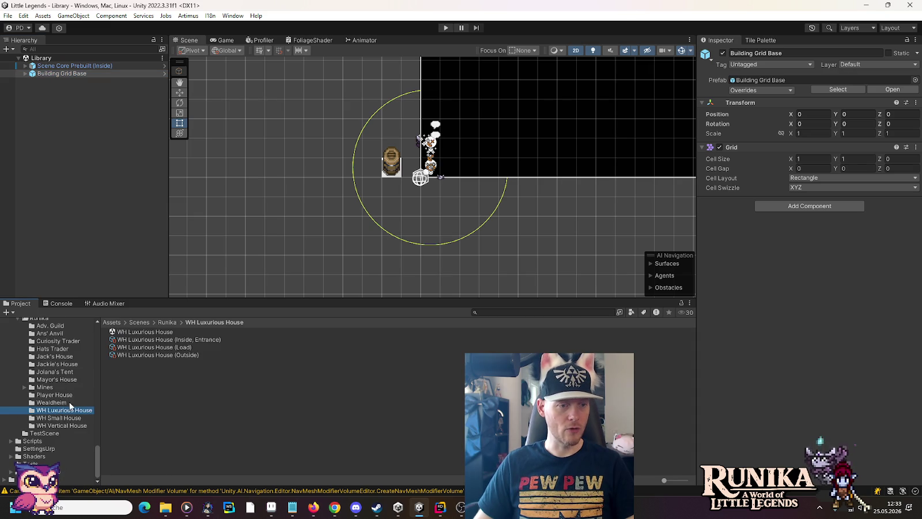
{"action": "double_click", "coordinate": [126, 332]}
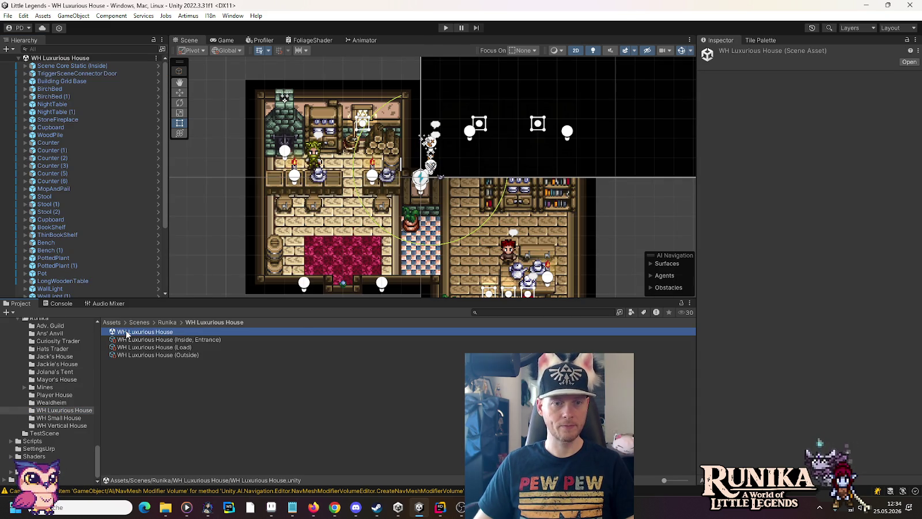
Step: Pan the Scene view across the WH Luxurious House interior, then switch to wh-library.png
{"action": "left_click_drag", "start_coordinate": [308, 254], "coordinate": [415, 216]}
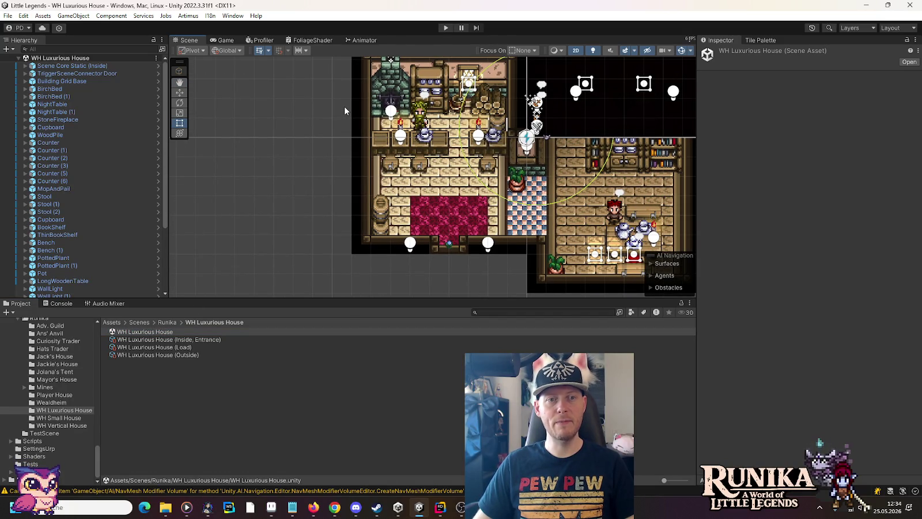
{"action": "left_click_drag", "start_coordinate": [344, 106], "coordinate": [336, 140]}
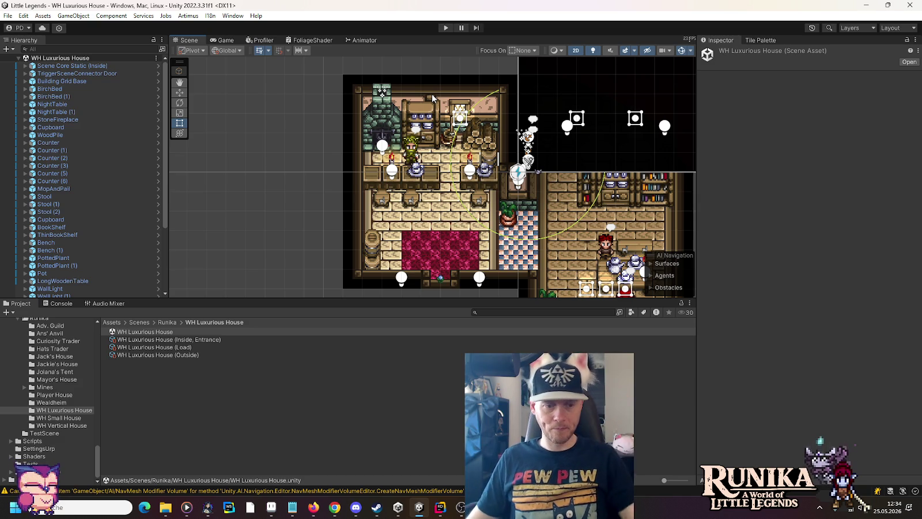
{"action": "left_click", "coordinate": [271, 507]}
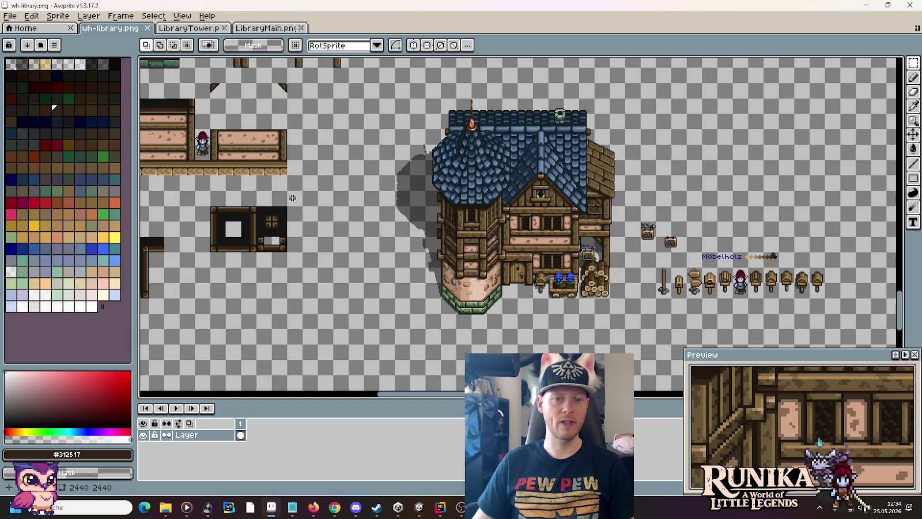
Step: Mark and clear a selection on the house's lower wall in wh-library.png, zoom in, then return to Unity
{"action": "mouse_move", "coordinate": [573, 268]}
{"action": "left_mouse_down"}
{"action": "mouse_move", "coordinate": [568, 275]}
{"action": "mouse_move", "coordinate": [453, 271]}
{"action": "left_mouse_up"}
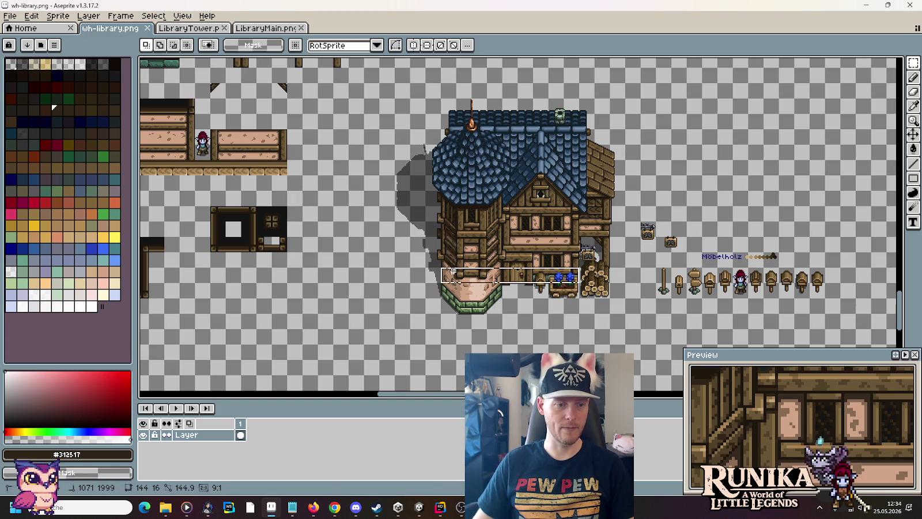
{"action": "left_click", "coordinate": [493, 320]}
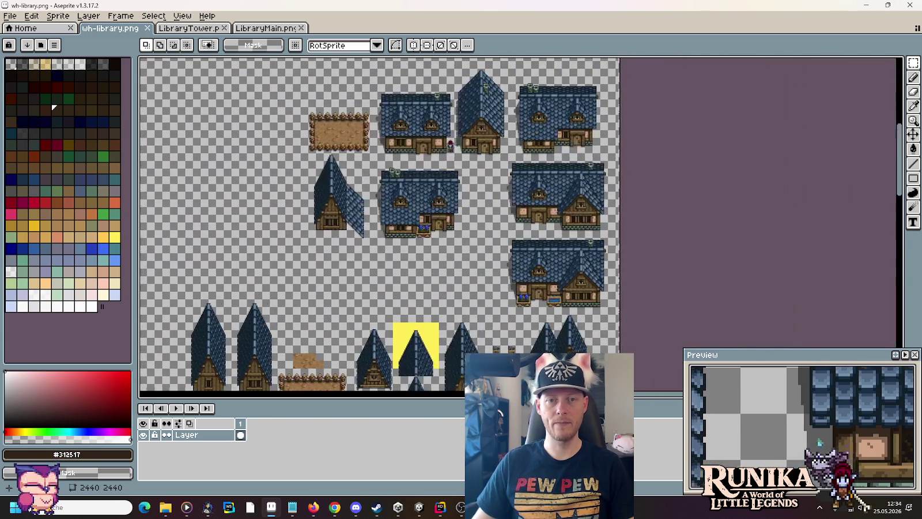
{"action": "scroll", "coordinate": [343, 258], "scroll_direction": "up", "scroll_amount": 3}
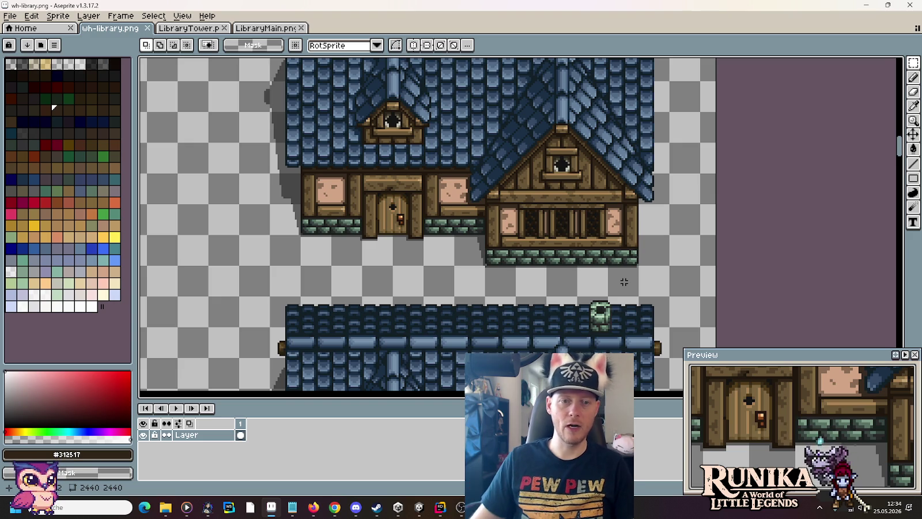
{"action": "key", "text": "alt+Tab"}
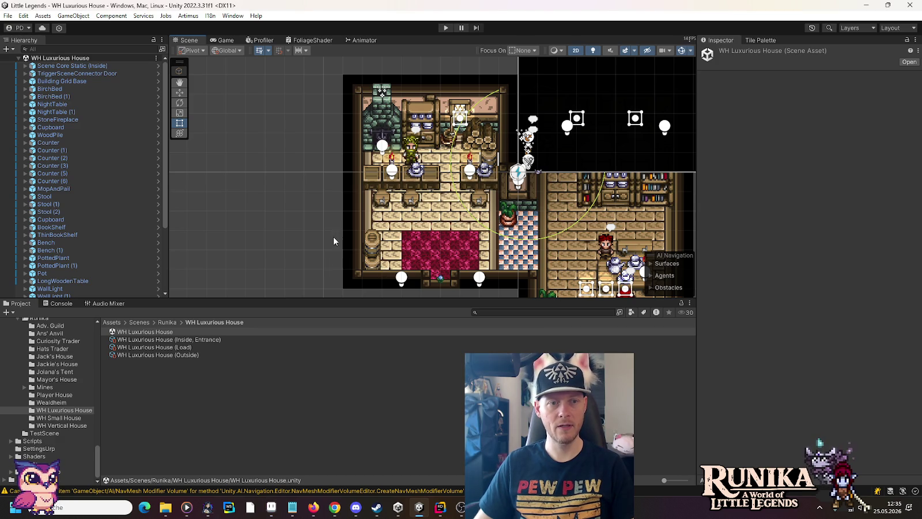
{"action": "left_click_drag", "start_coordinate": [574, 184], "coordinate": [474, 77]}
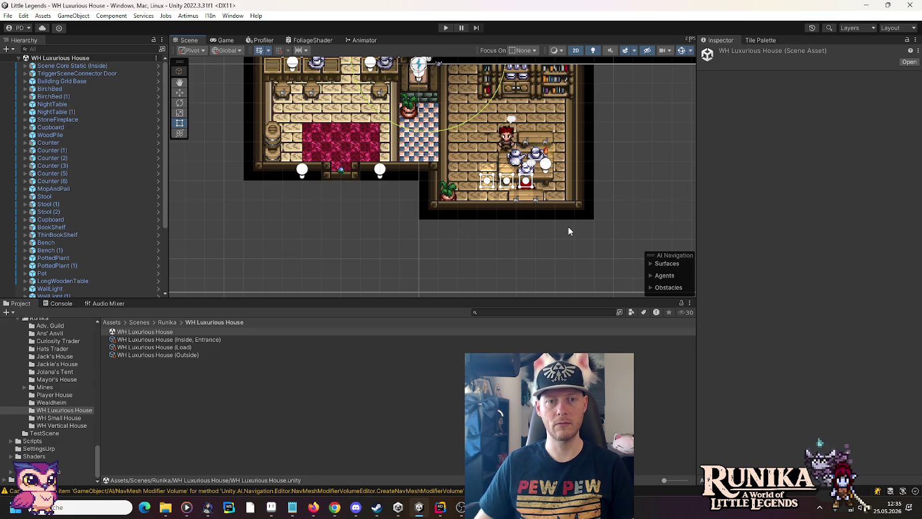
{"action": "scroll", "coordinate": [567, 231], "scroll_direction": "down", "scroll_amount": 2}
{"action": "left_click_drag", "start_coordinate": [516, 150], "coordinate": [518, 227]}
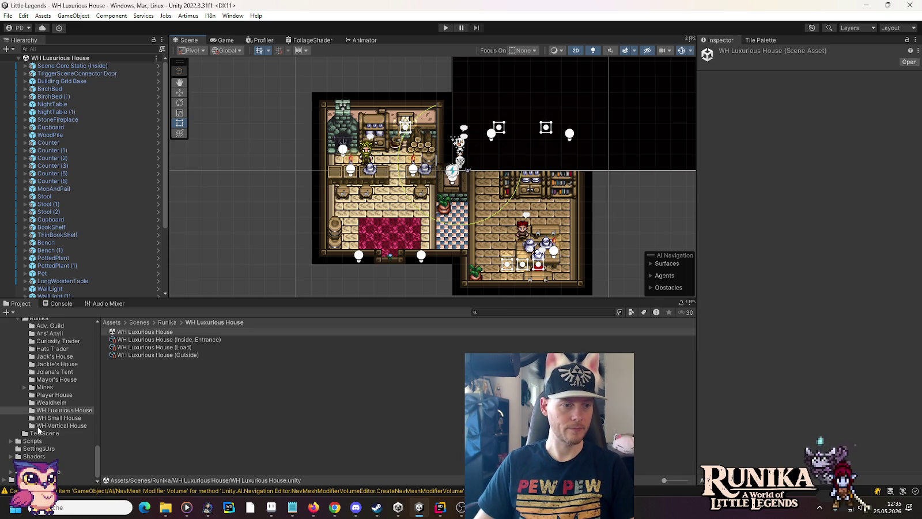
{"action": "scroll", "coordinate": [36, 378], "scroll_direction": "up", "scroll_amount": 2}
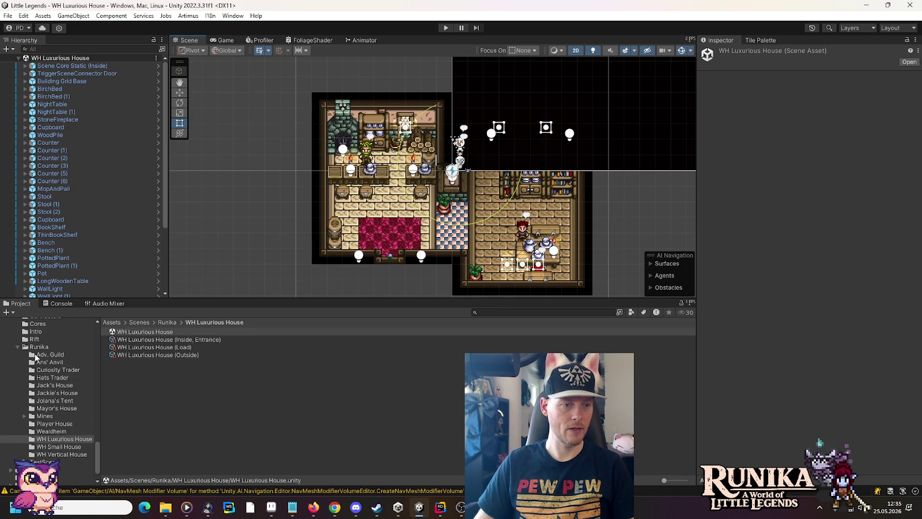
Step: Create a new folder named Library inside the Wealdheim folder
{"action": "left_click", "coordinate": [44, 432]}
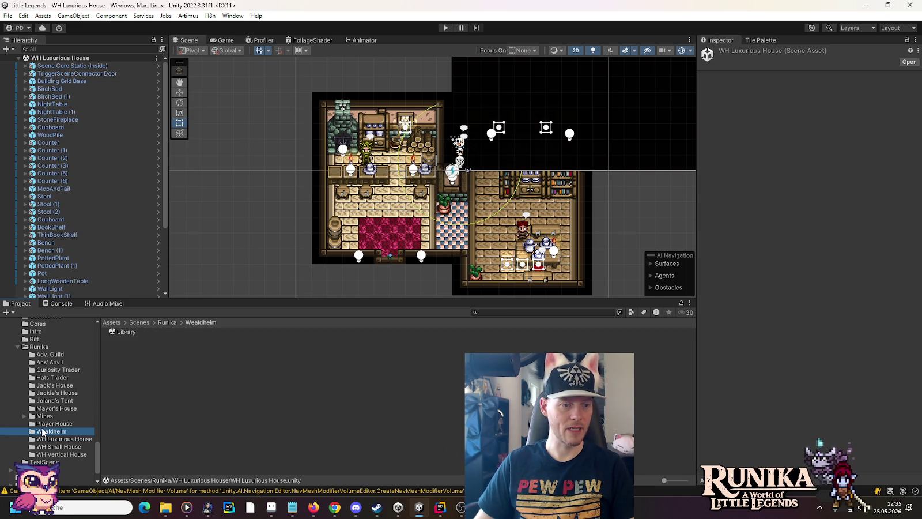
{"action": "right_click", "coordinate": [138, 415]}
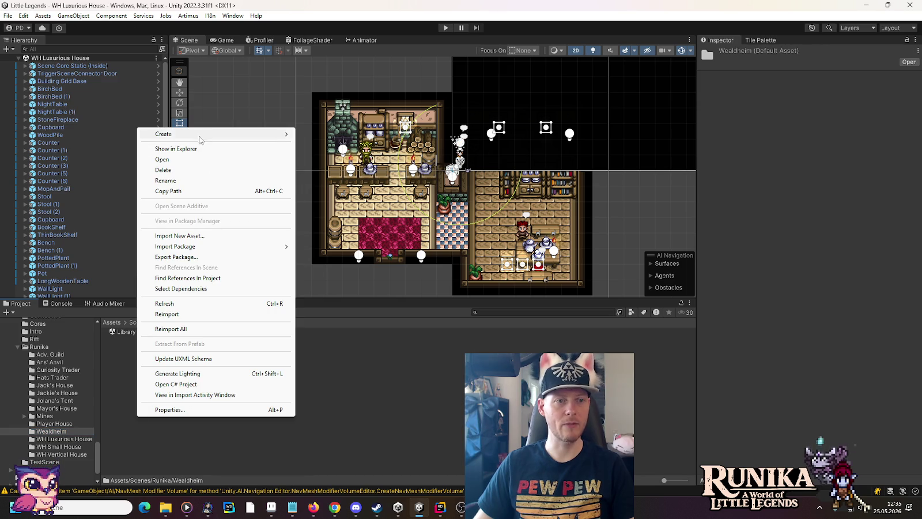
{"action": "mouse_move", "coordinate": [198, 135]}
{"action": "left_click", "coordinate": [362, 39]}
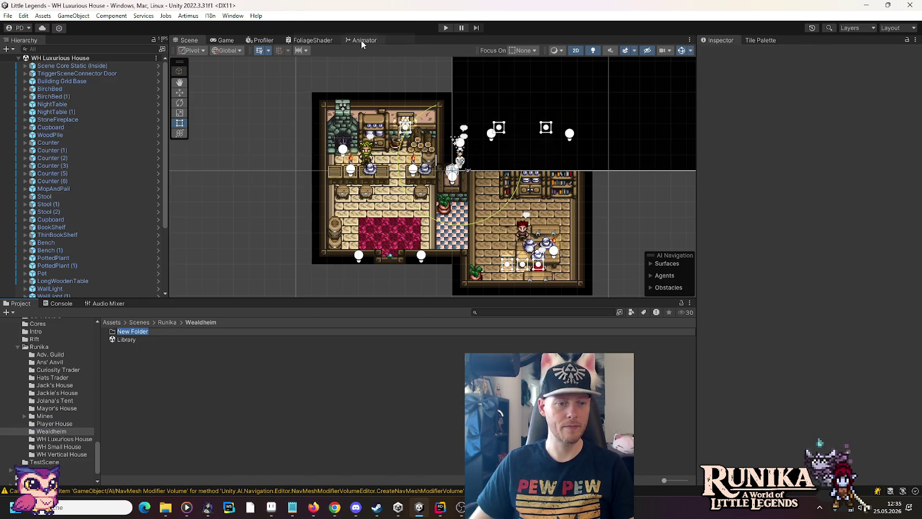
{"action": "type", "text": "Library"}
{"action": "key", "text": "Return"}
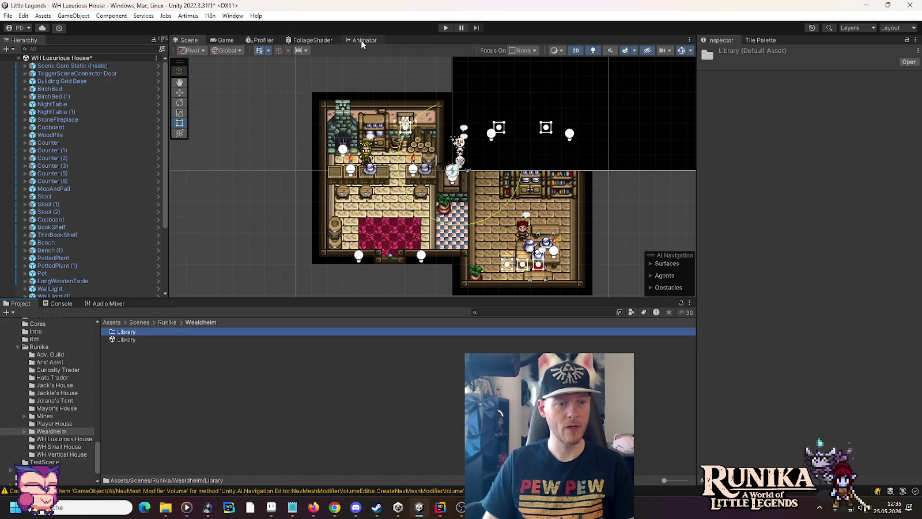
Step: Move the Library scene into the Library folder and open it, answering the unsaved-changes prompt
{"action": "left_click_drag", "start_coordinate": [124, 339], "coordinate": [116, 330]}
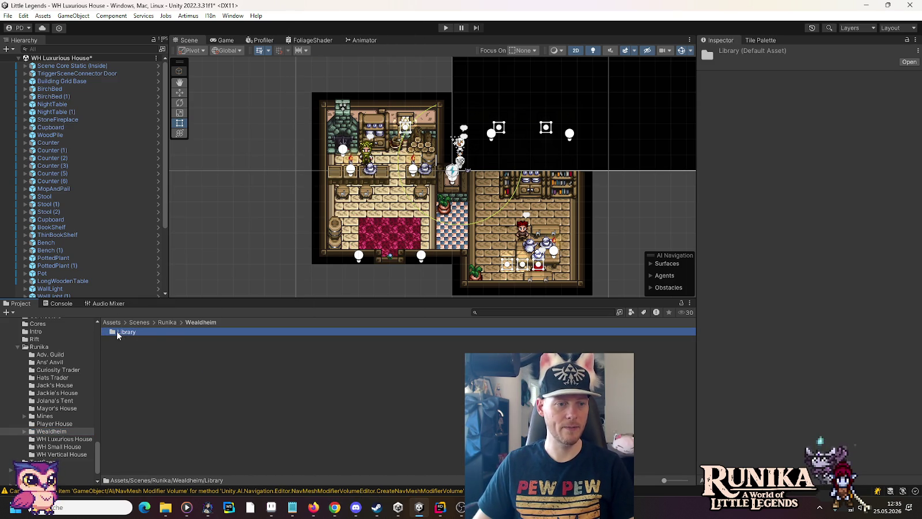
{"action": "double_click", "coordinate": [116, 331]}
{"action": "double_click", "coordinate": [116, 331]}
{"action": "left_click", "coordinate": [488, 271]}
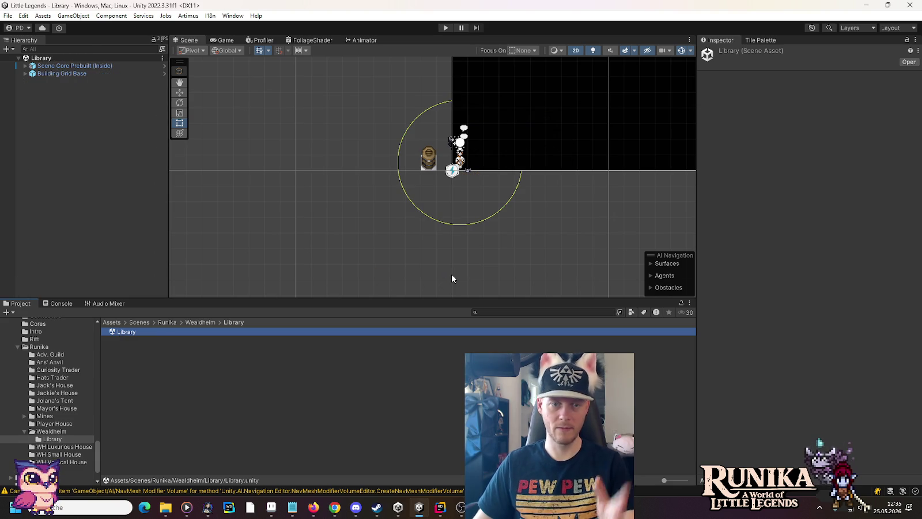
{"action": "left_click_drag", "start_coordinate": [270, 181], "coordinate": [283, 218]}
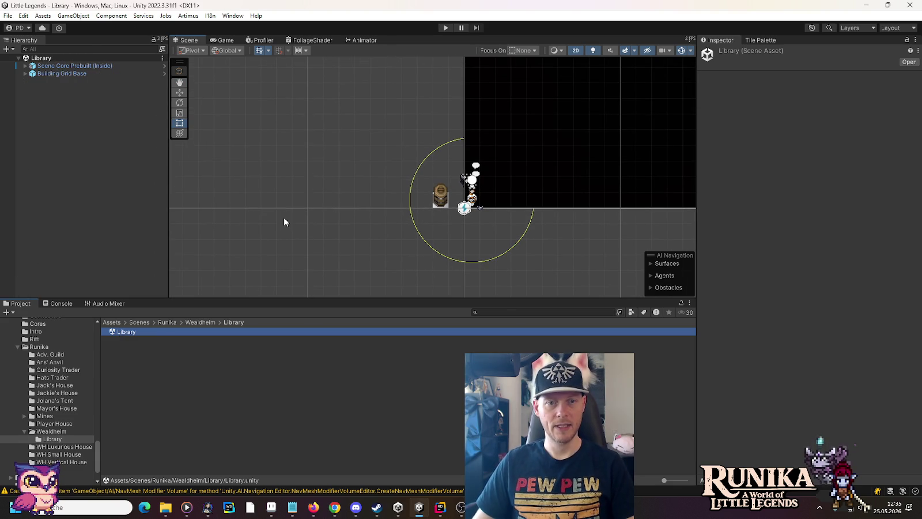
Step: Select Tilemap Floor and set the Tile Palette to Wooden Planks with the Box Fill tool
{"action": "left_click", "coordinate": [25, 73]}
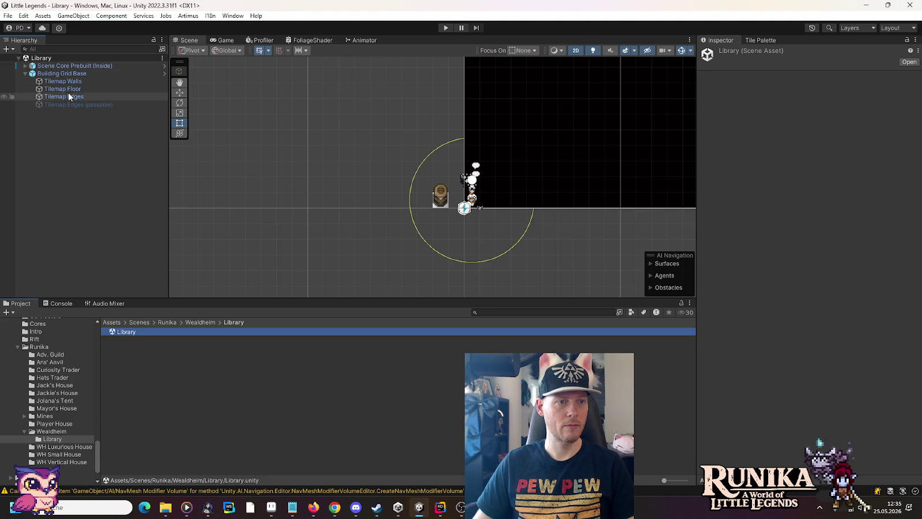
{"action": "left_click", "coordinate": [68, 96]}
{"action": "left_click", "coordinate": [68, 89]}
{"action": "left_click", "coordinate": [757, 39]}
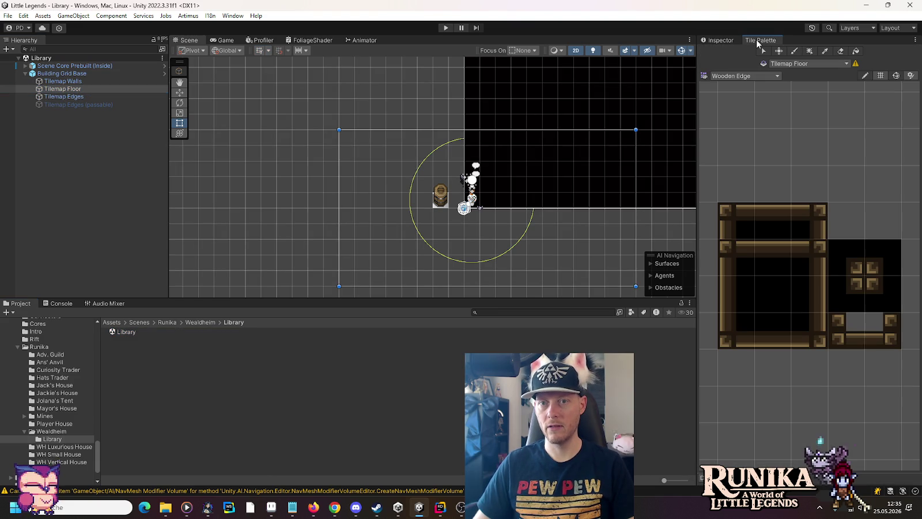
{"action": "left_click", "coordinate": [743, 75]}
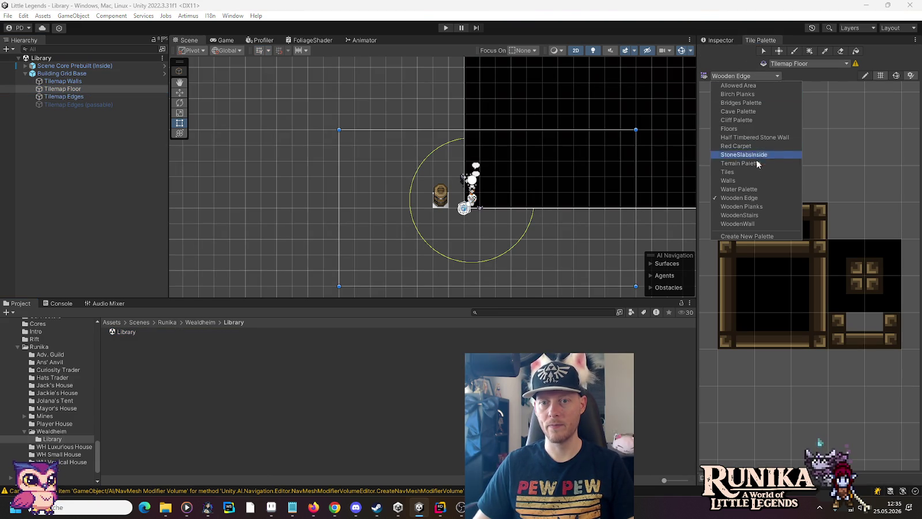
{"action": "left_click", "coordinate": [766, 207]}
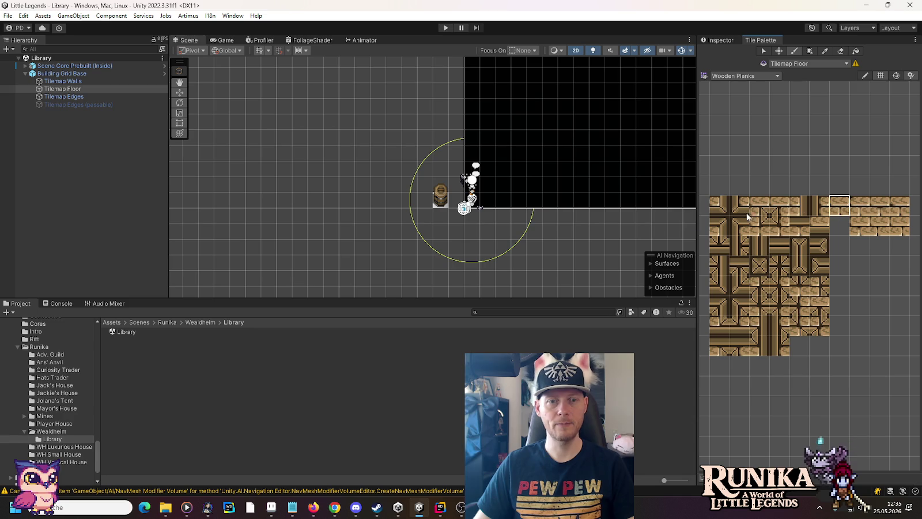
{"action": "left_click", "coordinate": [809, 51]}
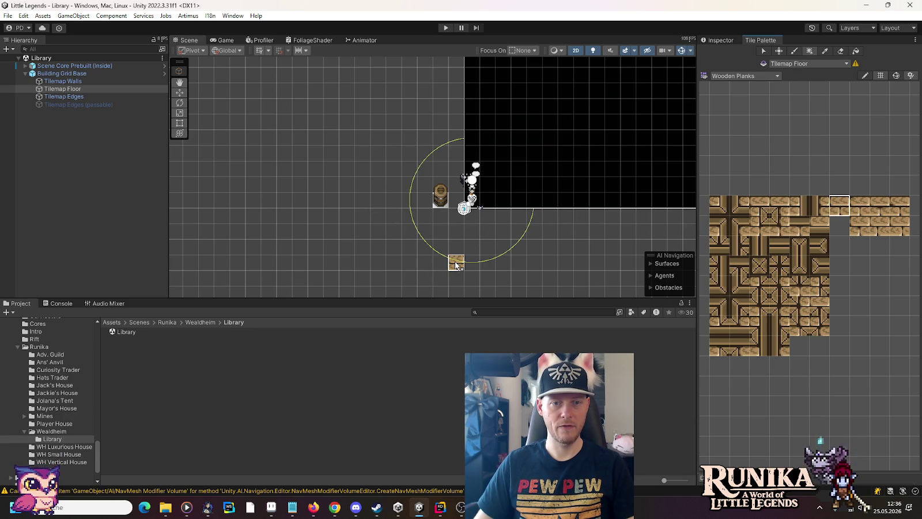
Step: Box-fill a column of plank tiles, extend the floor left and right, then switch to Aseprite
{"action": "left_click_drag", "start_coordinate": [456, 263], "coordinate": [454, 176]}
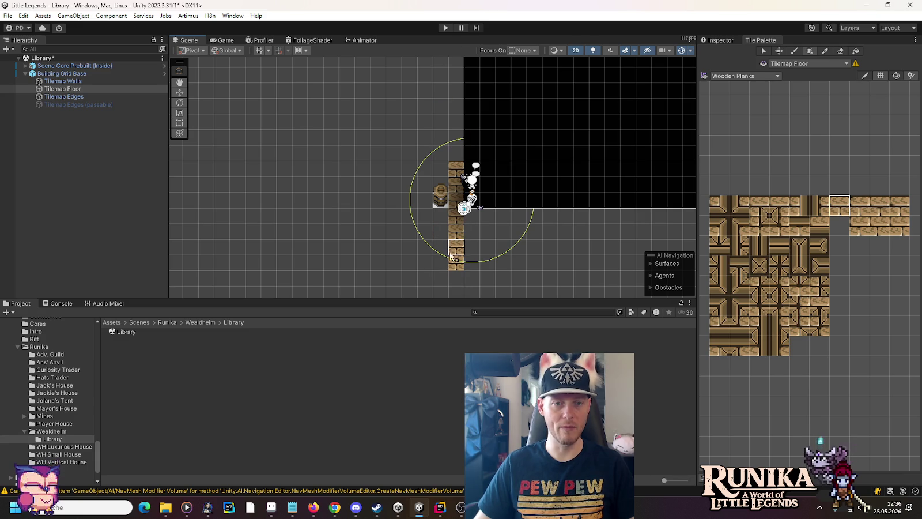
{"action": "scroll", "coordinate": [447, 262], "scroll_direction": "down", "scroll_amount": 2}
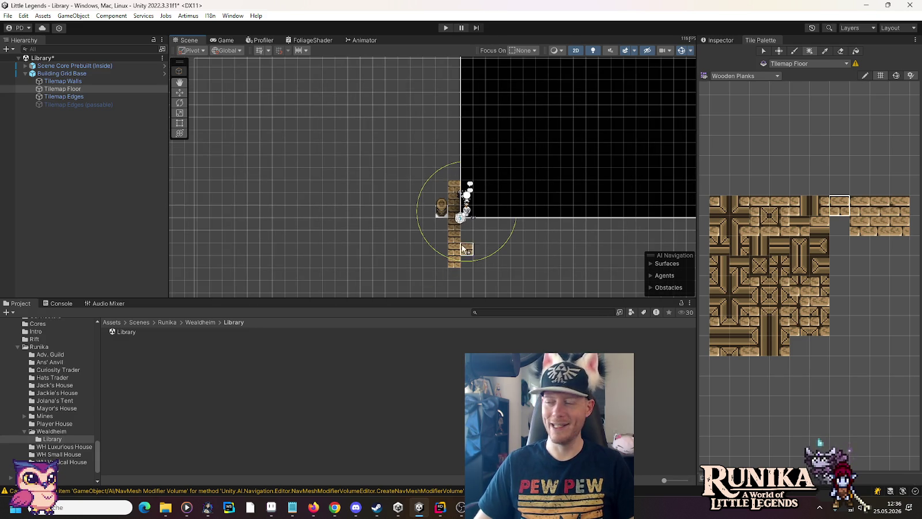
{"action": "scroll", "coordinate": [449, 259], "scroll_direction": "up", "scroll_amount": 2}
{"action": "scroll", "coordinate": [449, 261], "scroll_direction": "up", "scroll_amount": 1}
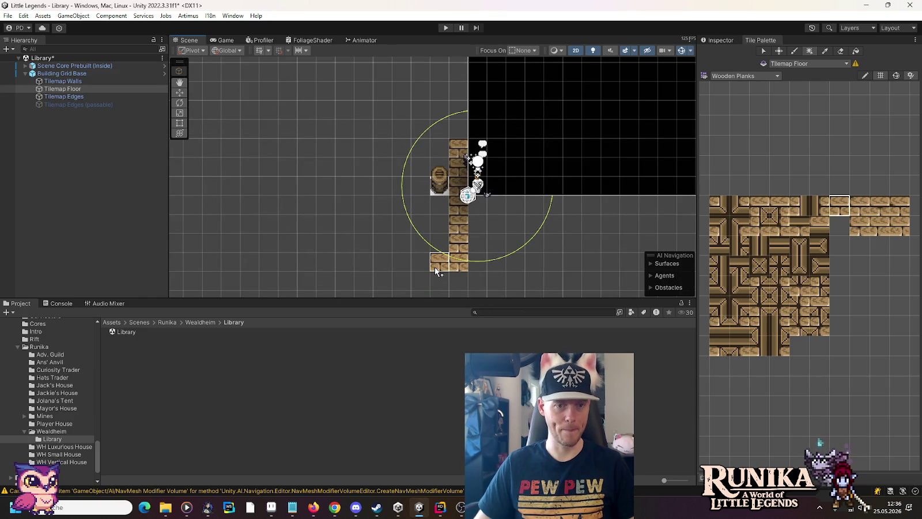
{"action": "mouse_move", "coordinate": [436, 271]}
{"action": "left_mouse_down"}
{"action": "mouse_move", "coordinate": [329, 262]}
{"action": "mouse_move", "coordinate": [332, 156]}
{"action": "left_mouse_up"}
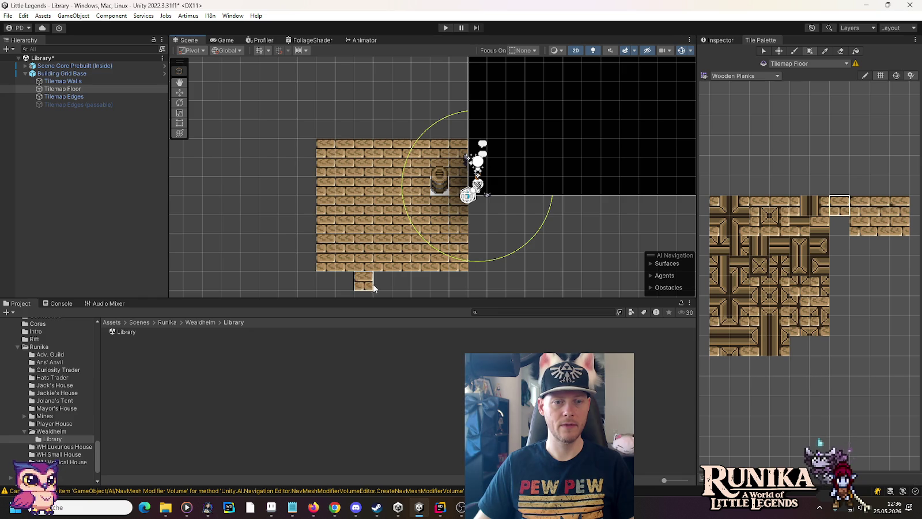
{"action": "mouse_move", "coordinate": [475, 254]}
{"action": "left_mouse_down"}
{"action": "mouse_move", "coordinate": [594, 262]}
{"action": "mouse_move", "coordinate": [597, 150]}
{"action": "mouse_move", "coordinate": [597, 197]}
{"action": "left_mouse_up"}
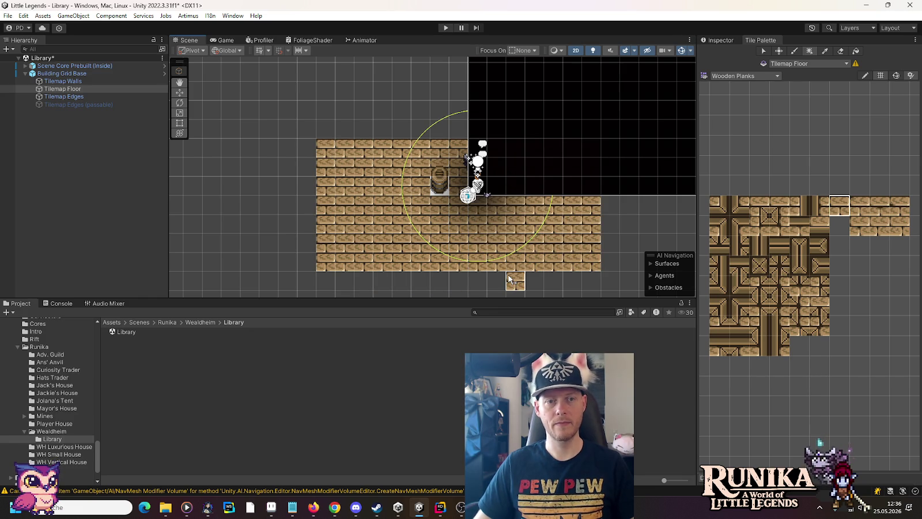
{"action": "key", "text": "alt+Tab"}
{"action": "scroll", "coordinate": [500, 166], "scroll_direction": "down", "scroll_amount": 4}
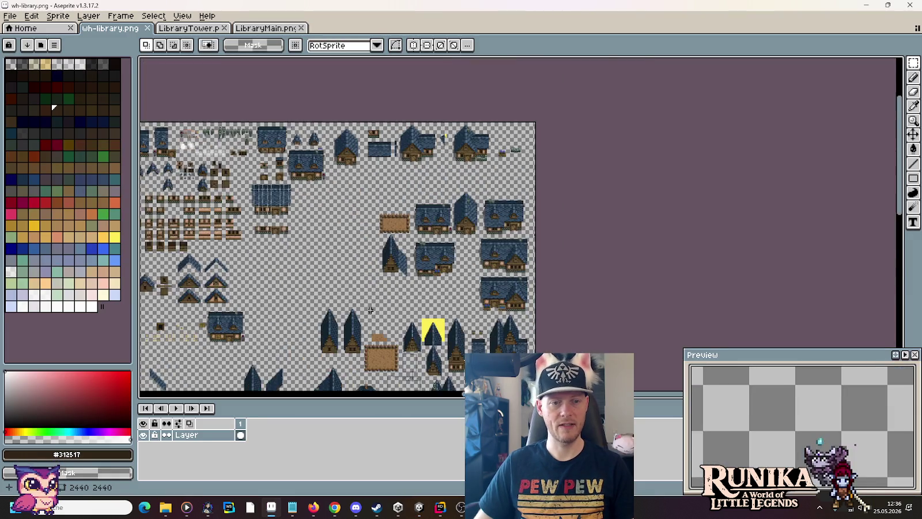
Step: Select the library roof in wh-library.png to read its 144x64 size, then return to Unity
{"action": "scroll", "coordinate": [500, 166], "scroll_direction": "up", "scroll_amount": 2}
{"action": "scroll", "coordinate": [500, 166], "scroll_direction": "down", "scroll_amount": 1}
{"action": "scroll", "coordinate": [487, 208], "scroll_direction": "up", "scroll_amount": 5}
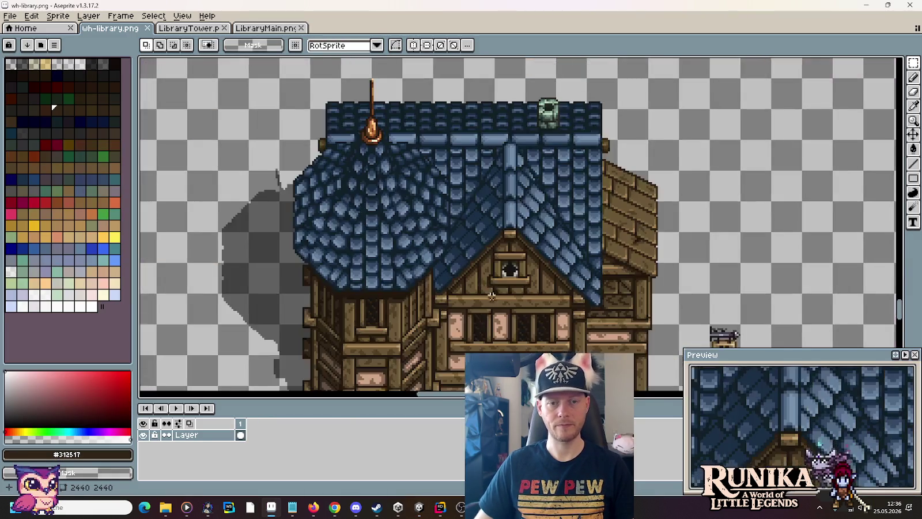
{"action": "scroll", "coordinate": [488, 208], "scroll_direction": "down", "scroll_amount": 3}
{"action": "scroll", "coordinate": [433, 187], "scroll_direction": "up", "scroll_amount": 1}
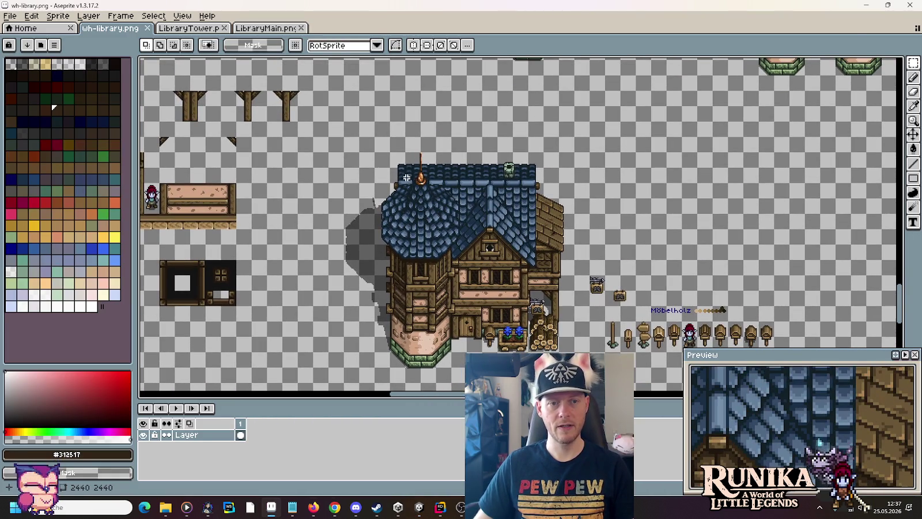
{"action": "left_click_drag", "start_coordinate": [391, 167], "coordinate": [527, 228]}
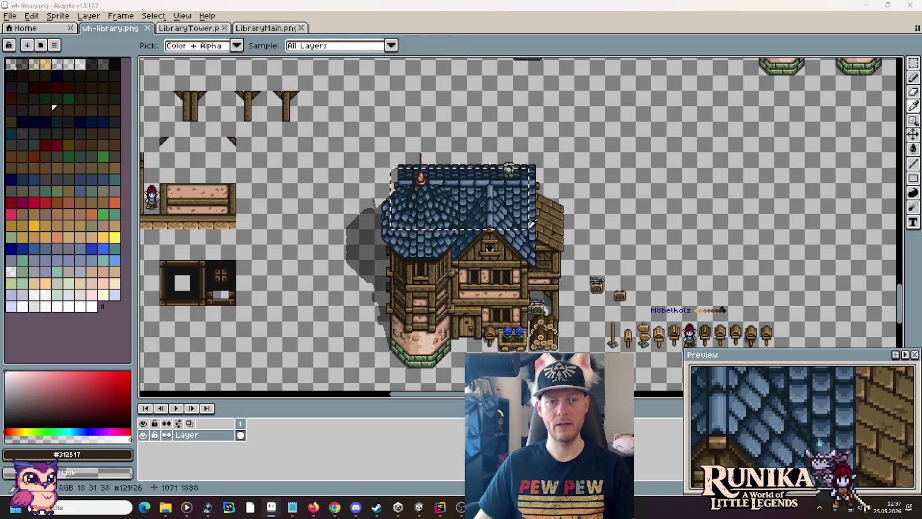
{"action": "key", "text": "alt+Tab"}
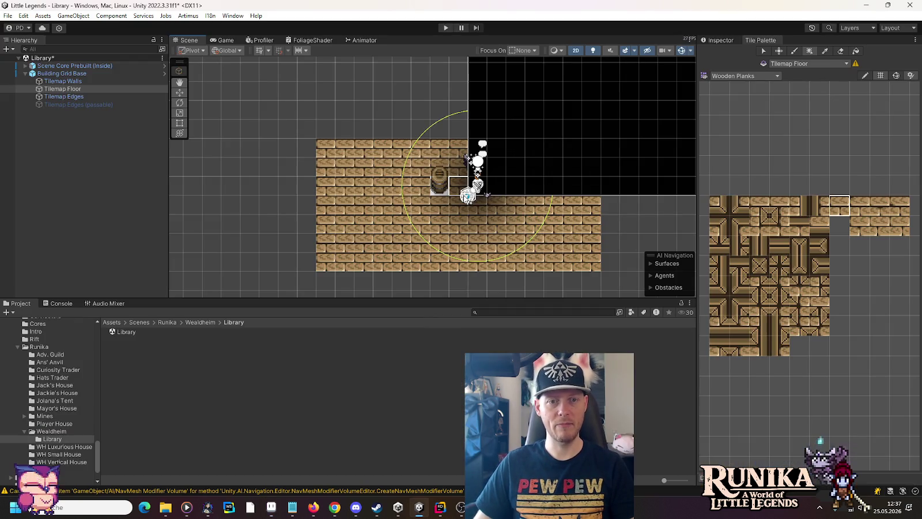
Step: Hide Scene Core Prebuilt (Inside) in the Hierarchy, then switch to the sprite sheet in Aseprite
{"action": "left_click", "coordinate": [4, 65]}
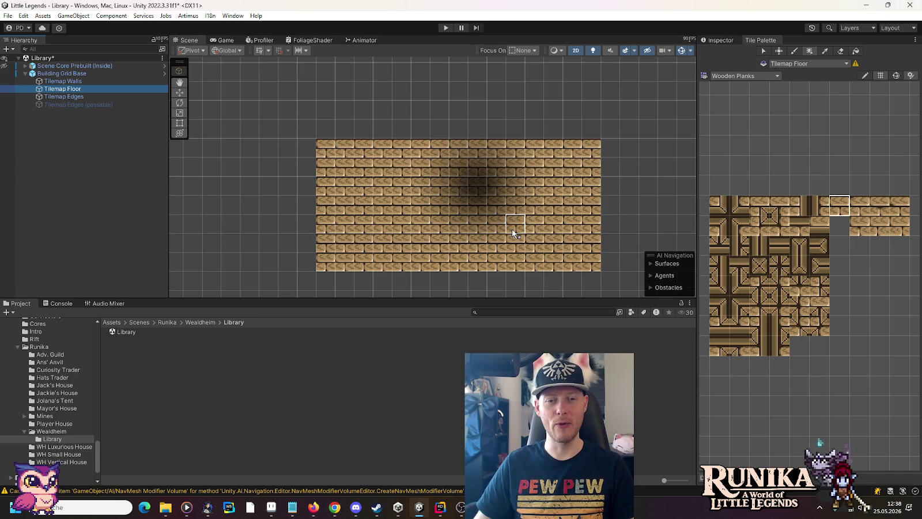
{"action": "key", "text": "alt+Tab"}
Step: Marquee two ground areas below the library tower and entrance to check their sizes, then return to Unity
{"action": "scroll", "coordinate": [497, 257], "scroll_direction": "up", "scroll_amount": 3}
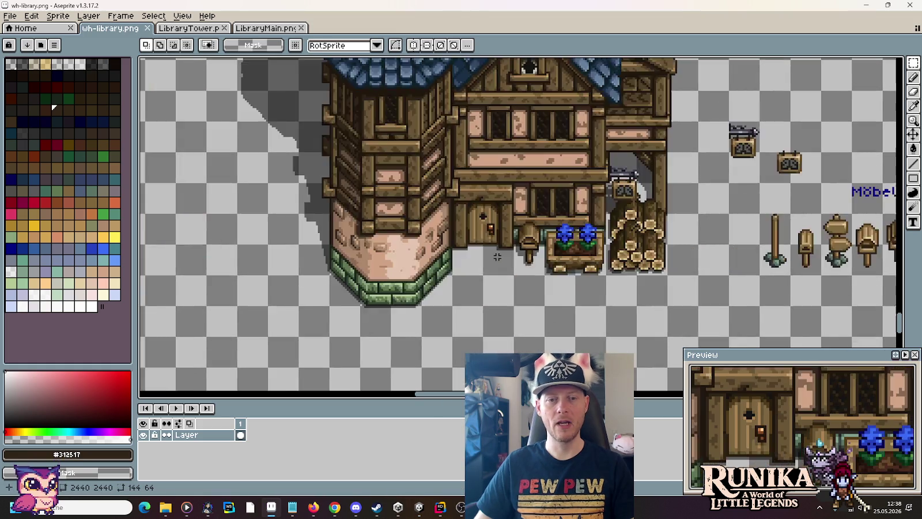
{"action": "scroll", "coordinate": [497, 257], "scroll_direction": "down", "scroll_amount": 2}
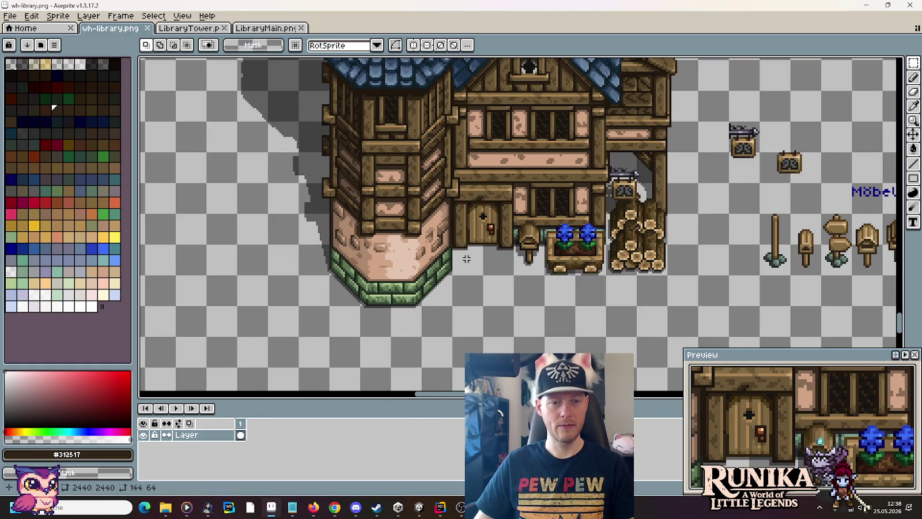
{"action": "left_click_drag", "start_coordinate": [339, 320], "coordinate": [427, 320]}
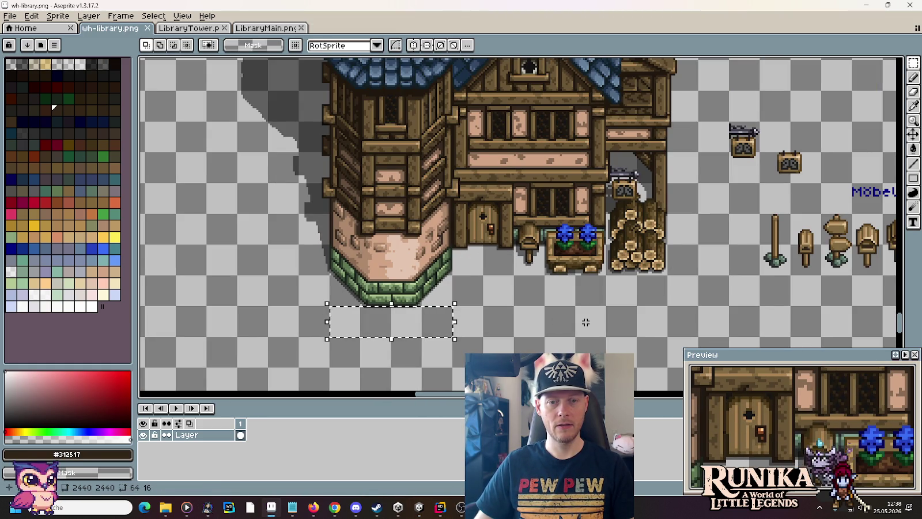
{"action": "mouse_move", "coordinate": [585, 322]}
{"action": "left_mouse_down"}
{"action": "mouse_move", "coordinate": [469, 317]}
{"action": "mouse_move", "coordinate": [500, 323]}
{"action": "left_mouse_up"}
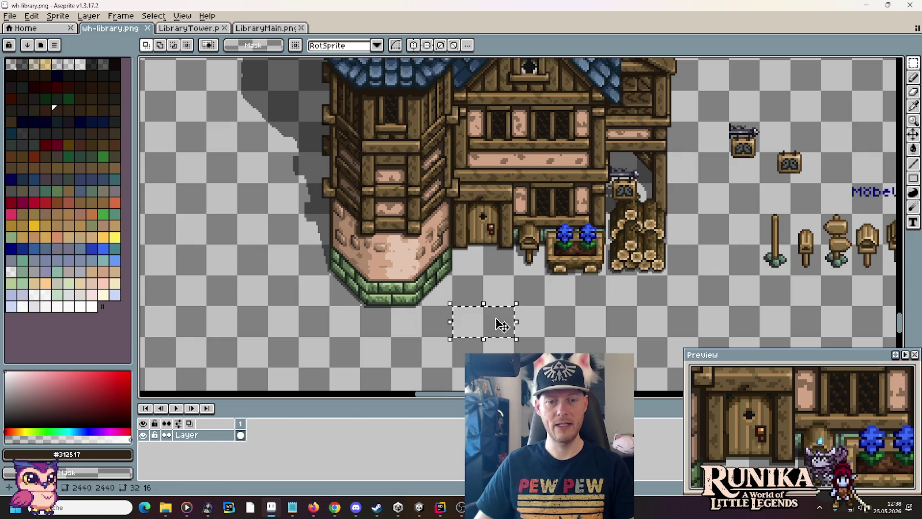
{"action": "key", "text": "alt+Tab"}
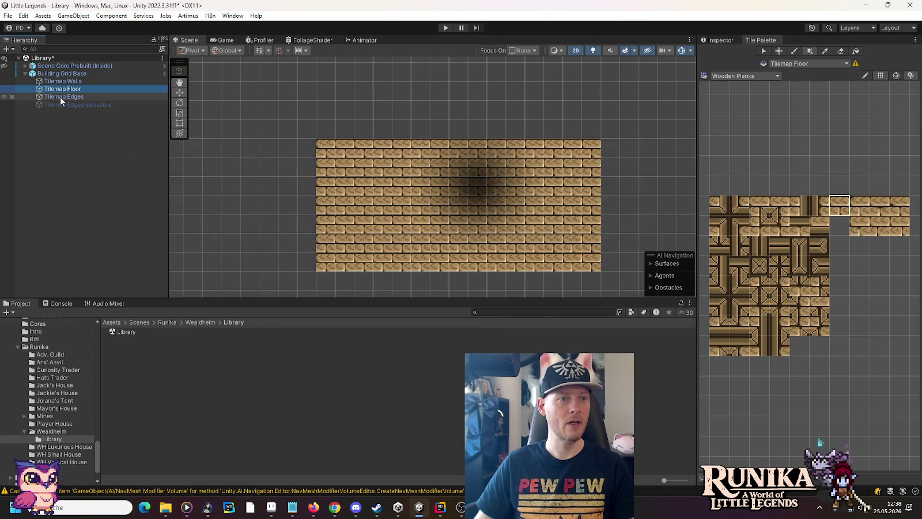
Step: On Tilemap Edges with the Wooden Edge palette, brush two bottom edge pieces below the floor
{"action": "left_click", "coordinate": [58, 96]}
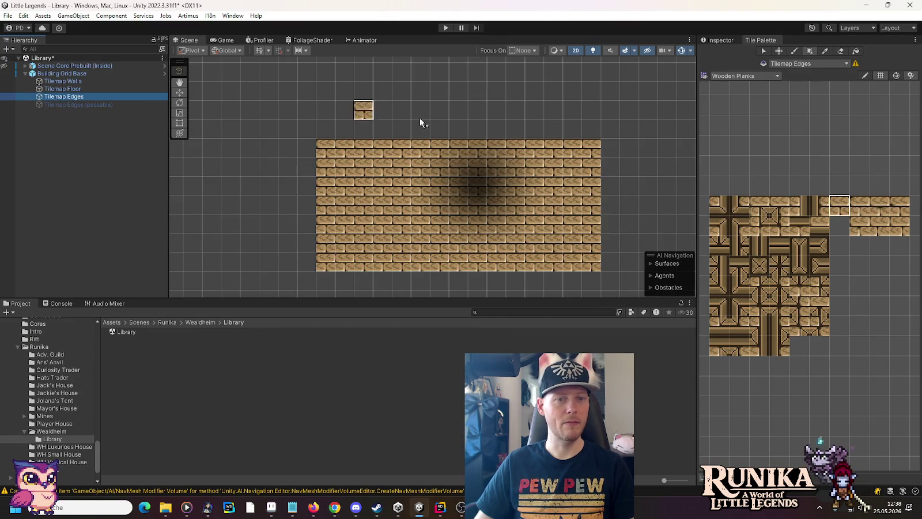
{"action": "left_click", "coordinate": [766, 74]}
{"action": "left_click", "coordinate": [761, 198]}
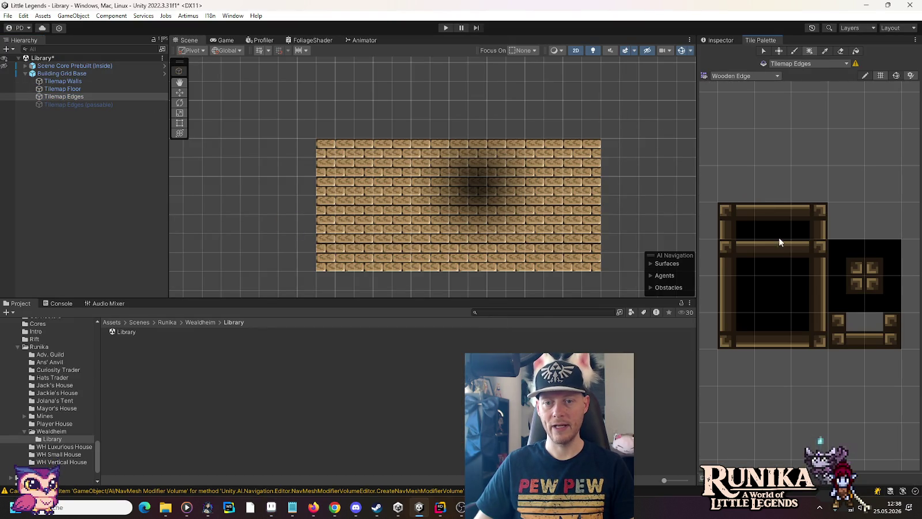
{"action": "left_click_drag", "start_coordinate": [850, 335], "coordinate": [881, 336]}
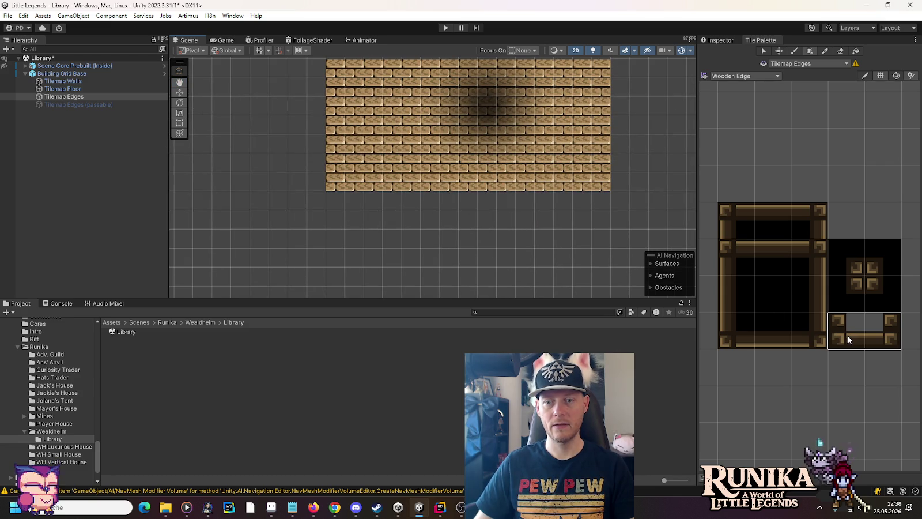
{"action": "left_click", "coordinate": [794, 53]}
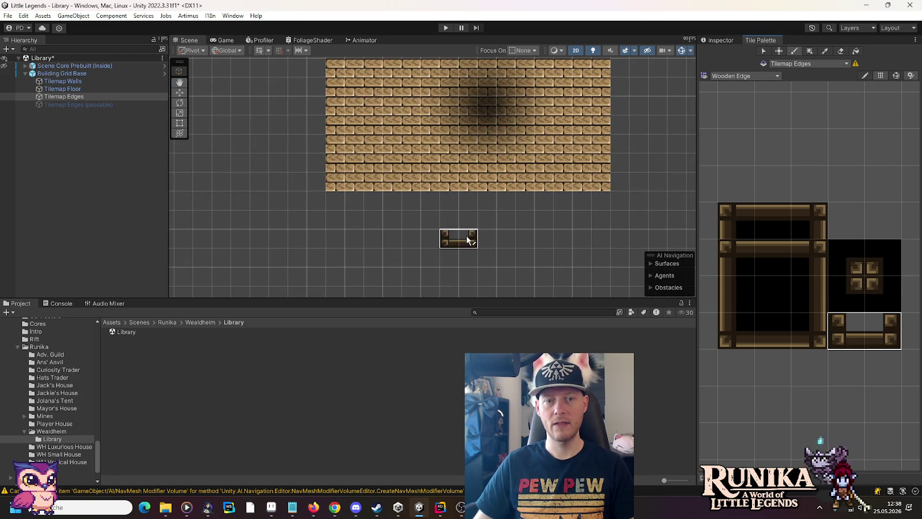
{"action": "scroll", "coordinate": [478, 242], "scroll_direction": "up", "scroll_amount": 1}
{"action": "left_click", "coordinate": [476, 242]}
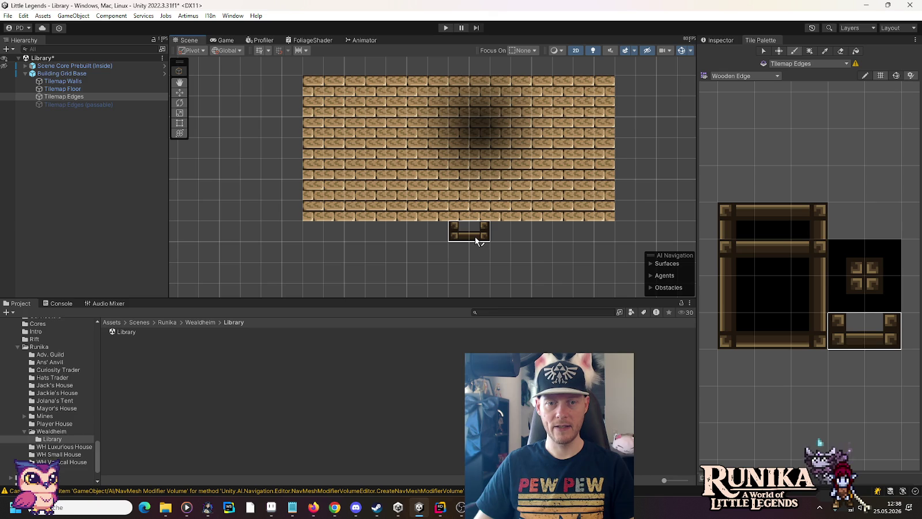
{"action": "left_click", "coordinate": [475, 237]}
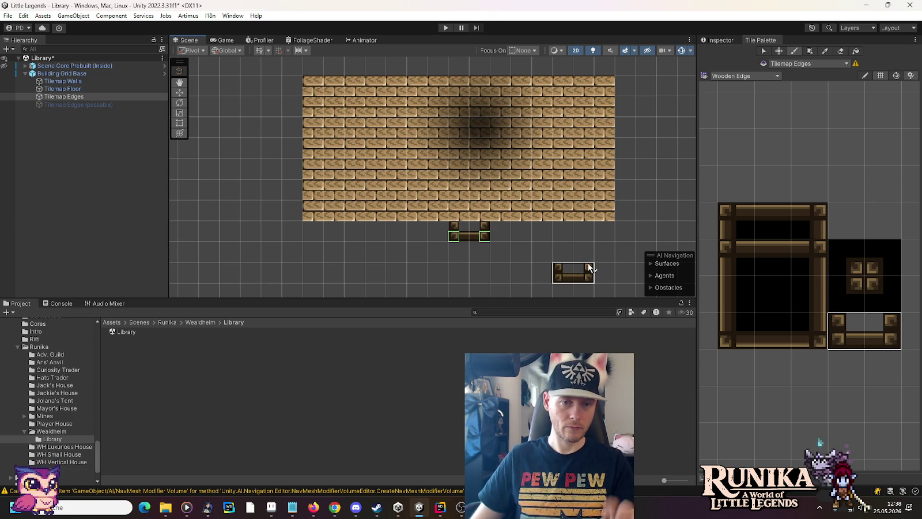
Step: Paint the bottom edge strip across the floor with inner-corner tiles at both ends
{"action": "left_click", "coordinate": [764, 257]}
{"action": "left_click_drag", "start_coordinate": [487, 236], "coordinate": [597, 236]}
{"action": "left_click_drag", "start_coordinate": [449, 236], "coordinate": [305, 235]}
{"action": "left_click", "coordinate": [877, 296]}
{"action": "left_click", "coordinate": [626, 231]}
{"action": "left_click", "coordinate": [845, 294]}
{"action": "left_click", "coordinate": [291, 231]}
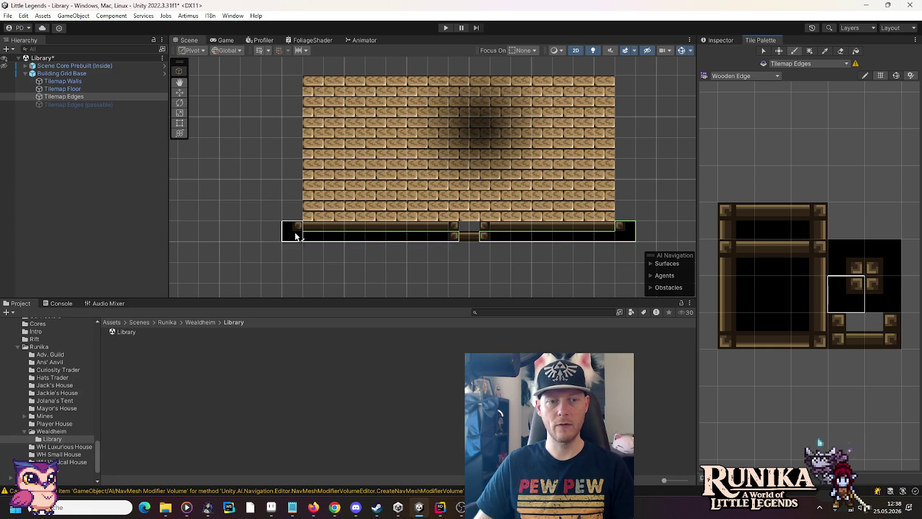
Step: Paint vertical side edge tiles up the floor's left and right sides
{"action": "left_click", "coordinate": [797, 295]}
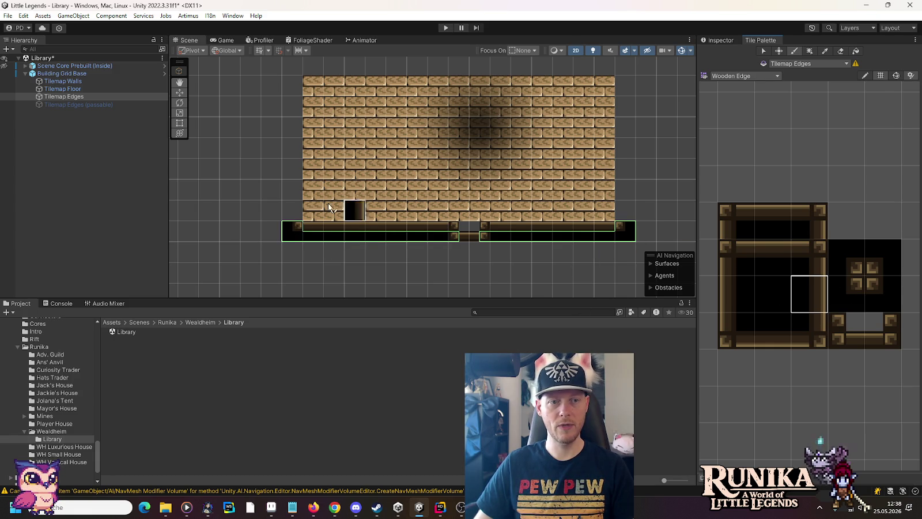
{"action": "left_click_drag", "start_coordinate": [291, 211], "coordinate": [290, 85]}
{"action": "left_click", "coordinate": [734, 297]}
{"action": "left_click_drag", "start_coordinate": [625, 214], "coordinate": [626, 93]}
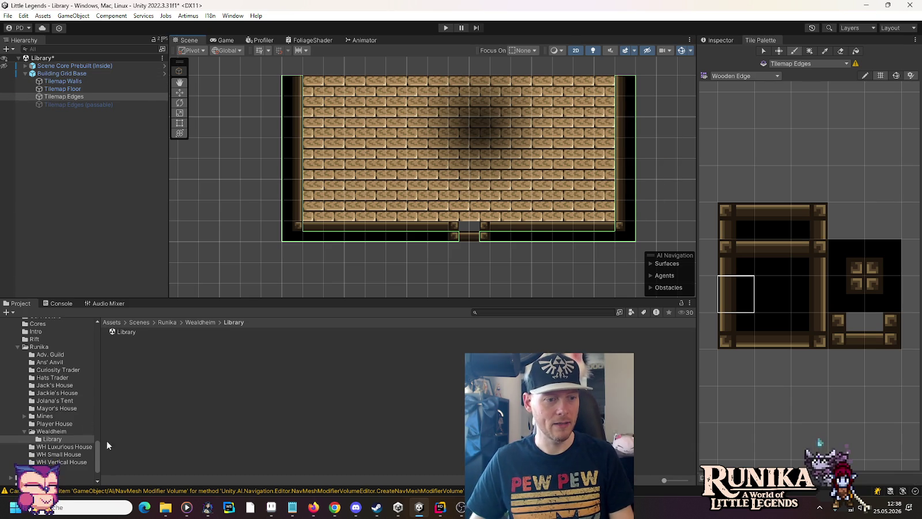
{"action": "left_click_drag", "start_coordinate": [94, 452], "coordinate": [96, 429]}
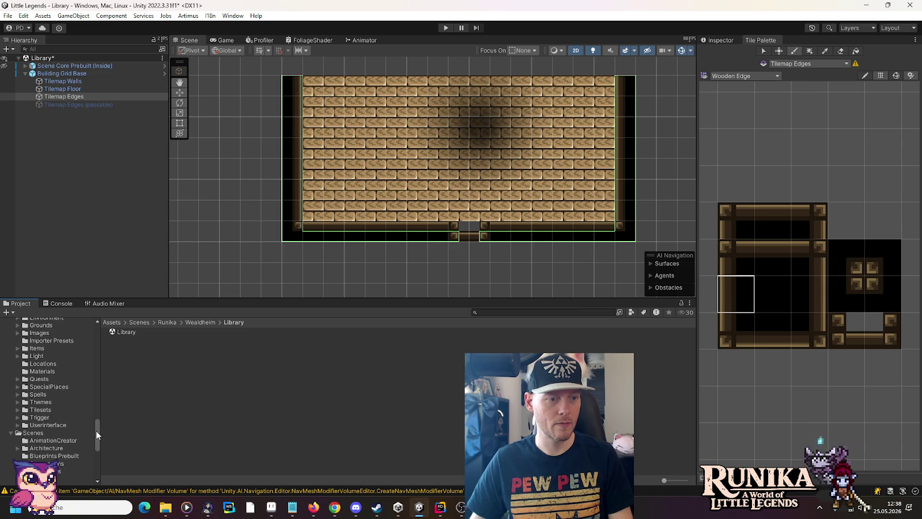
Step: Create an empty object in the Hierarchy named Furniture
{"action": "right_click", "coordinate": [53, 148]}
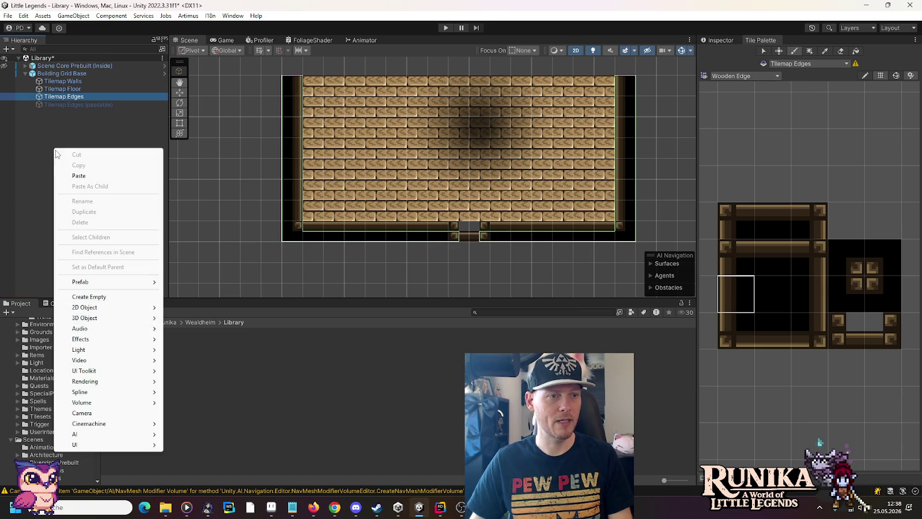
{"action": "left_click", "coordinate": [103, 293]}
{"action": "type", "text": "Furniture"}
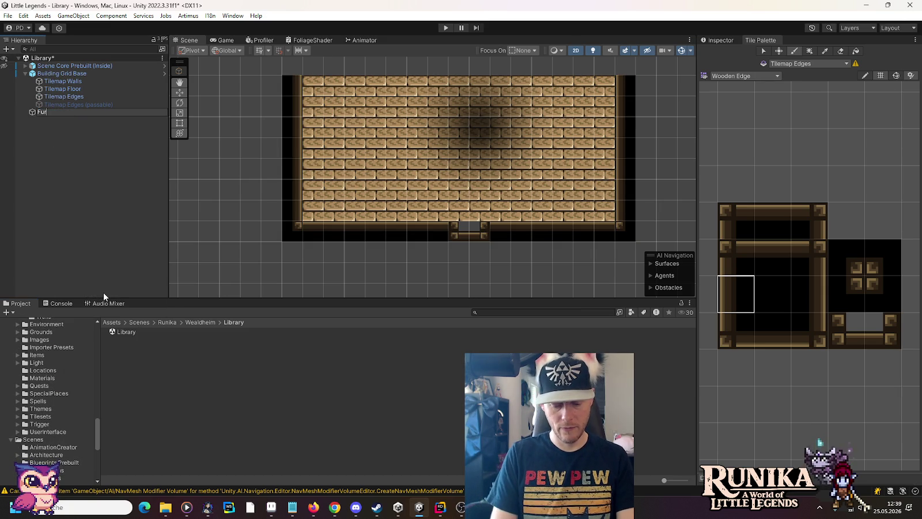
{"action": "key", "text": "Return"}
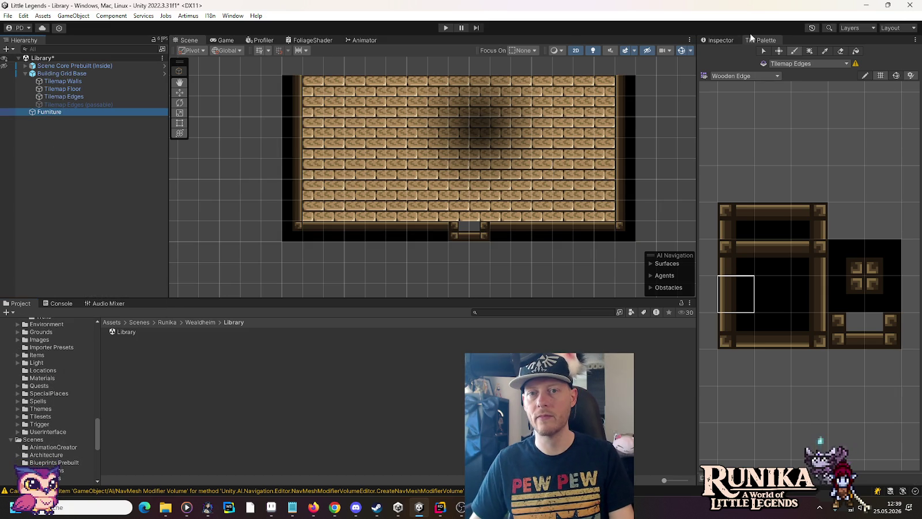
Step: Set the Furniture object's Position to 0, 0, 0 in the Inspector, then bring up todo.txt
{"action": "left_click", "coordinate": [720, 40]}
{"action": "left_click", "coordinate": [812, 89]}
{"action": "type", "text": "0"}
{"action": "key", "text": "Tab"}
{"action": "type", "text": "0"}
{"action": "key", "text": "Tab"}
{"action": "type", "text": "0"}
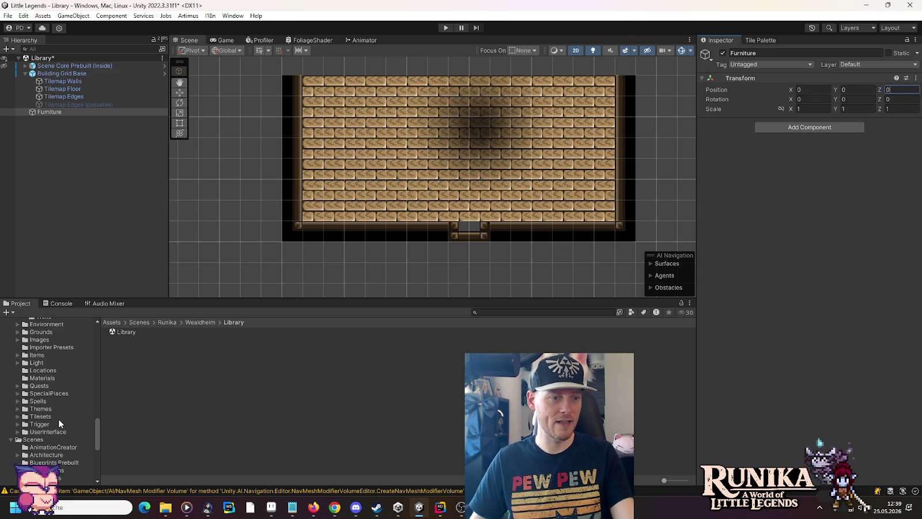
{"action": "scroll", "coordinate": [57, 410], "scroll_direction": "up", "scroll_amount": 3}
{"action": "scroll", "coordinate": [58, 414], "scroll_direction": "up", "scroll_amount": 10}
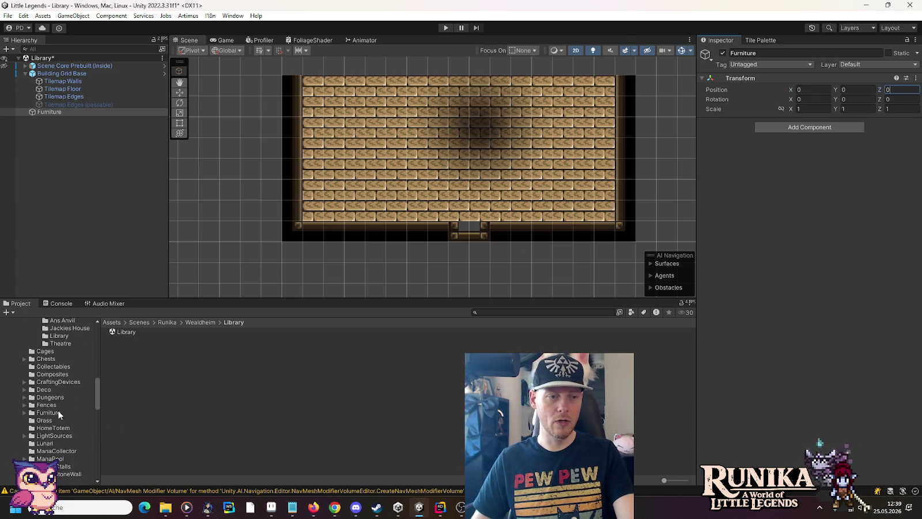
{"action": "left_click", "coordinate": [292, 507]}
{"action": "scroll", "coordinate": [749, 404], "scroll_direction": "down", "scroll_amount": 3}
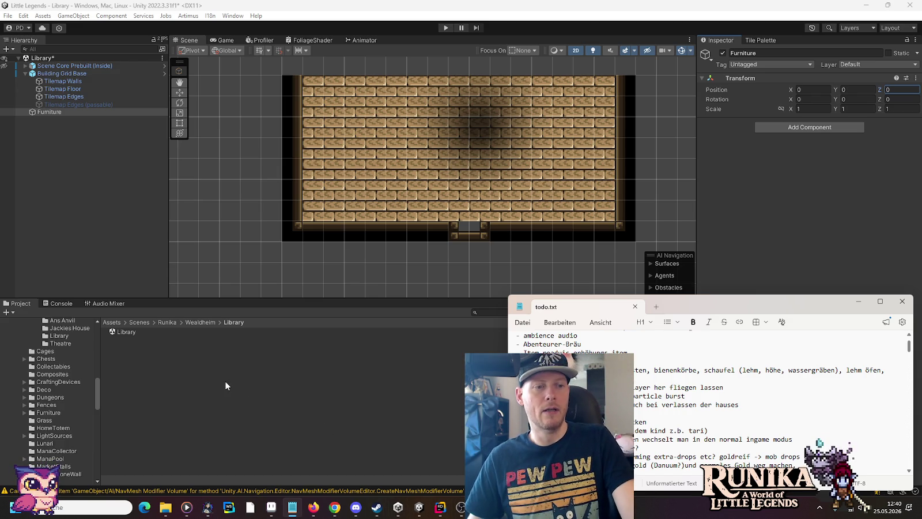
Step: Bring Unity in front of the Notepad todo notes and scroll the Project panel up to Buildings
{"action": "left_click", "coordinate": [98, 390]}
{"action": "left_click_drag", "start_coordinate": [98, 390], "coordinate": [97, 379]}
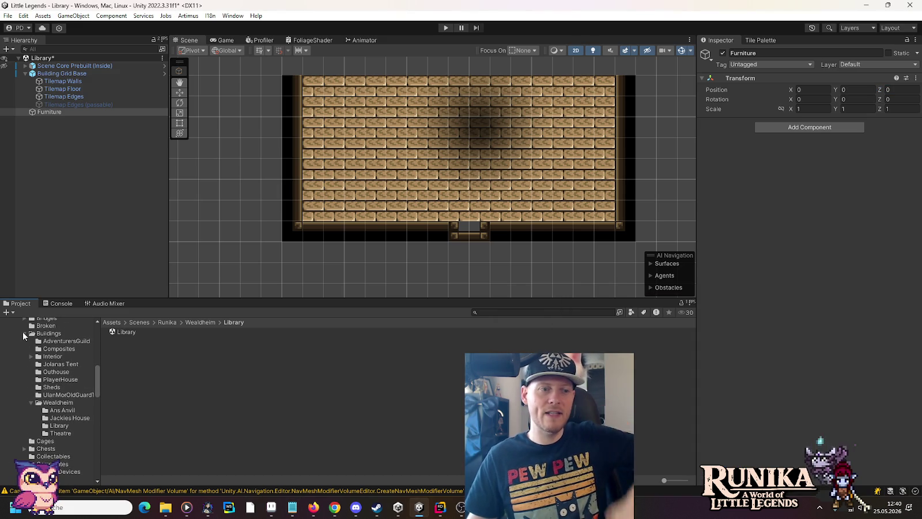
Step: Search Google Images for 'alttp library' and preview the Zelda Wiki library room map
{"action": "left_click", "coordinate": [334, 507]}
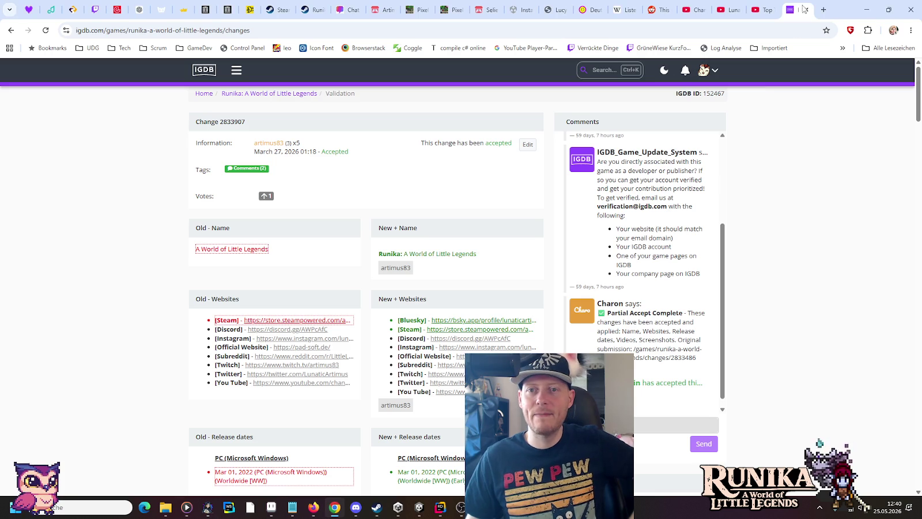
{"action": "left_click", "coordinate": [824, 4]}
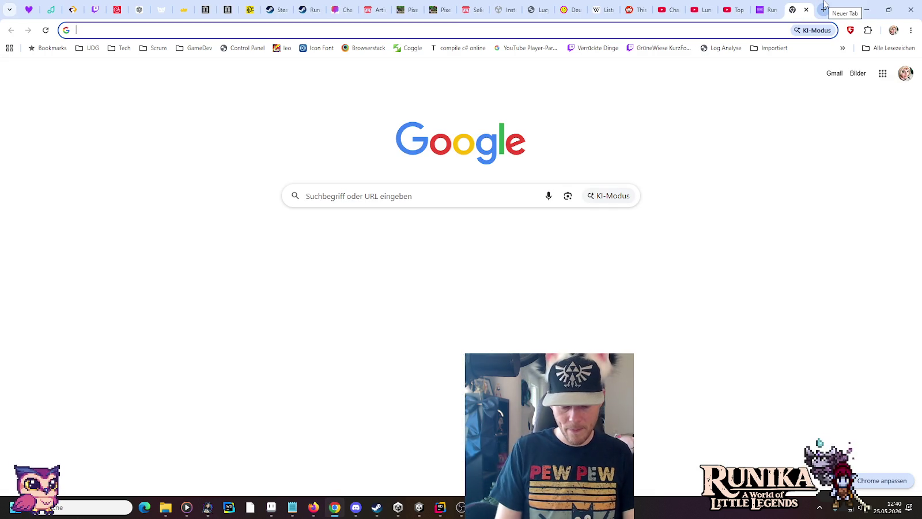
{"action": "type", "text": "alttp library"}
{"action": "key", "text": "Return"}
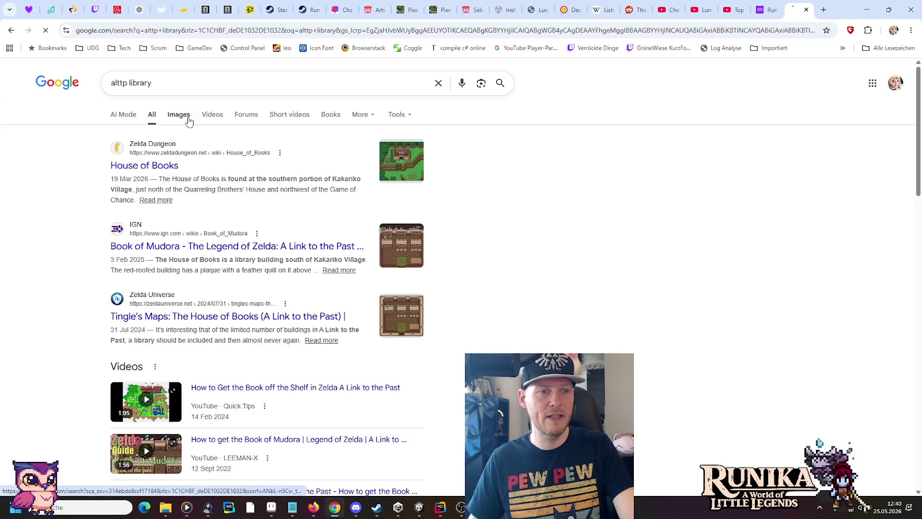
{"action": "left_click", "coordinate": [188, 121]}
{"action": "left_click", "coordinate": [275, 215]}
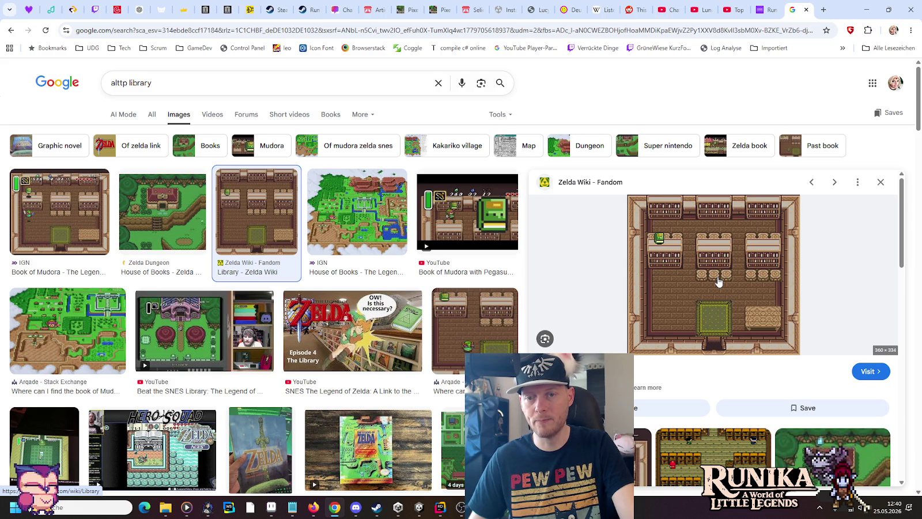
{"action": "left_click", "coordinate": [273, 510]}
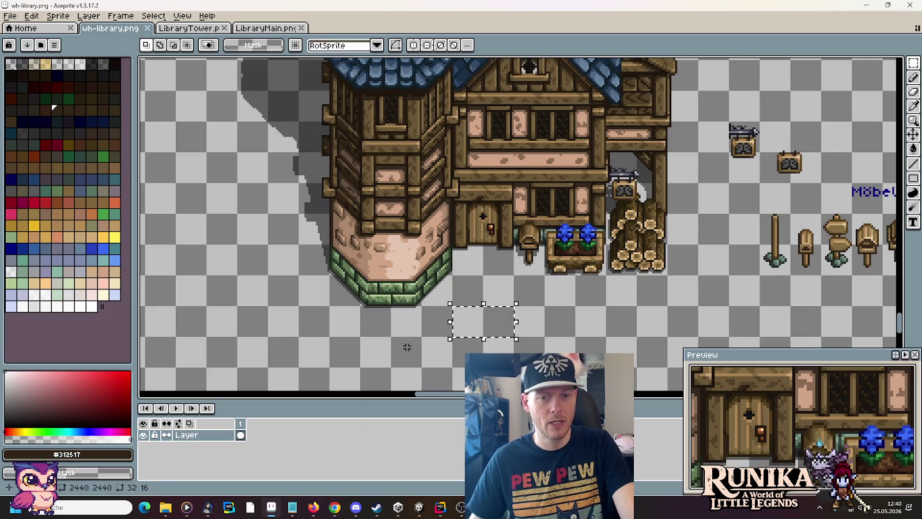
Step: Open the Furniture/BookShelves assets and add a BookShelf prefab under the Furniture object
{"action": "left_click", "coordinate": [419, 507]}
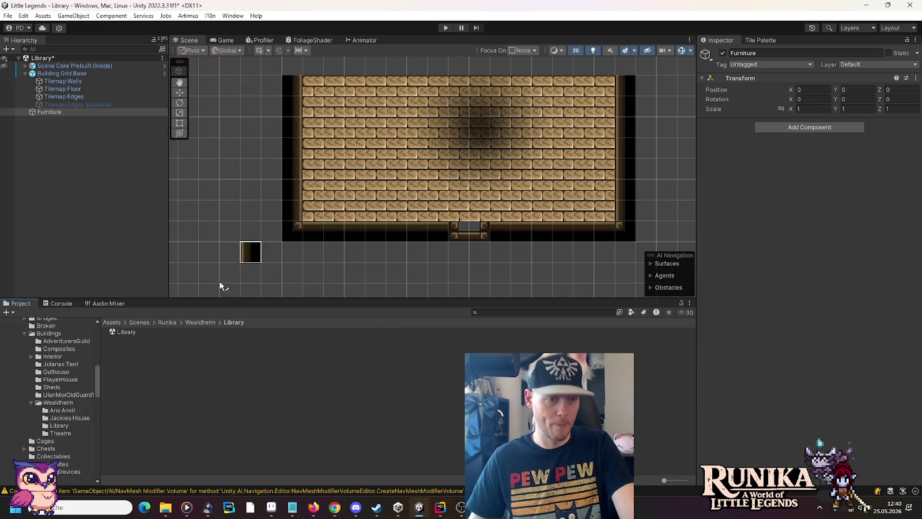
{"action": "scroll", "coordinate": [28, 423], "scroll_direction": "down", "scroll_amount": 5}
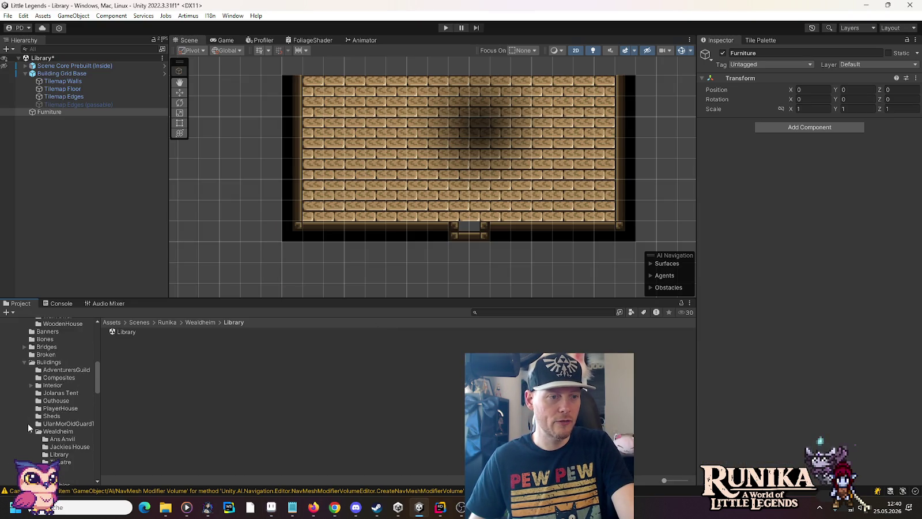
{"action": "scroll", "coordinate": [29, 425], "scroll_direction": "down", "scroll_amount": 3}
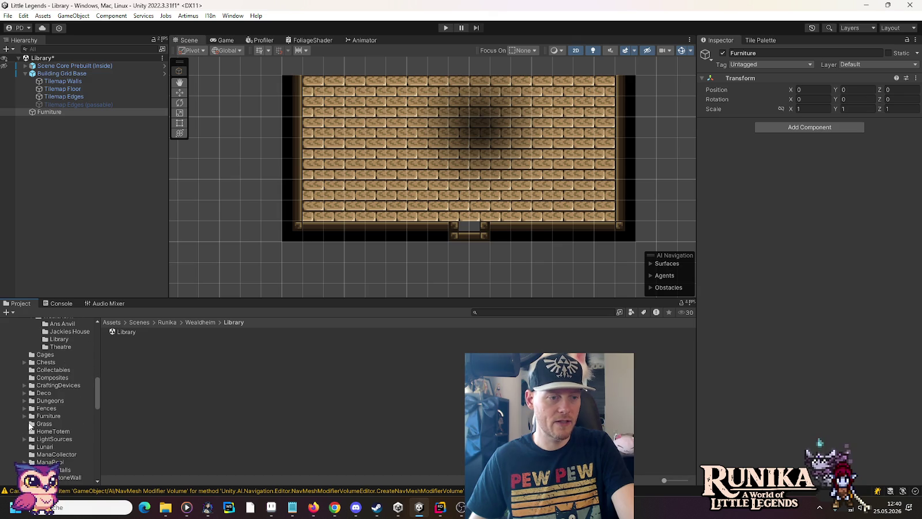
{"action": "left_click", "coordinate": [24, 414]}
{"action": "scroll", "coordinate": [28, 406], "scroll_direction": "down", "scroll_amount": 5}
{"action": "left_click", "coordinate": [32, 382]}
{"action": "left_click", "coordinate": [43, 384]}
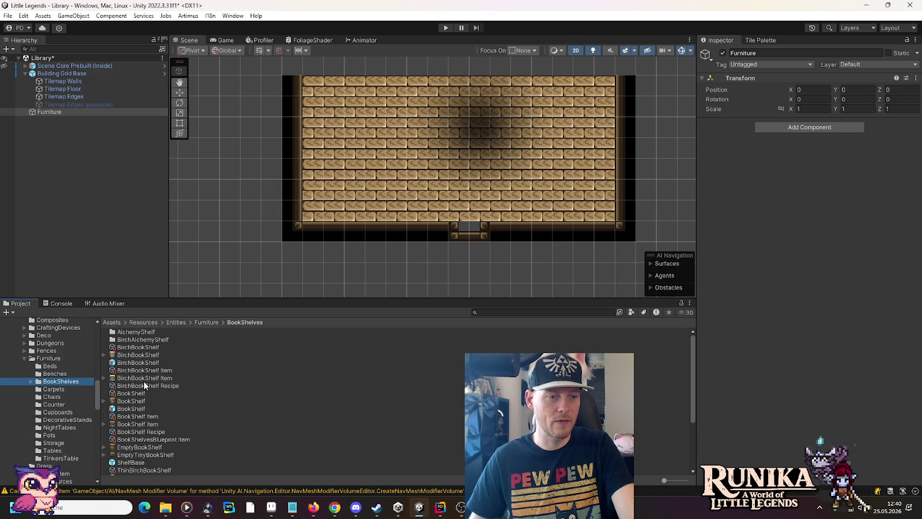
{"action": "mouse_move", "coordinate": [138, 408]}
{"action": "left_mouse_down"}
{"action": "mouse_move", "coordinate": [73, 113]}
{"action": "mouse_move", "coordinate": [64, 113]}
{"action": "left_mouse_up"}
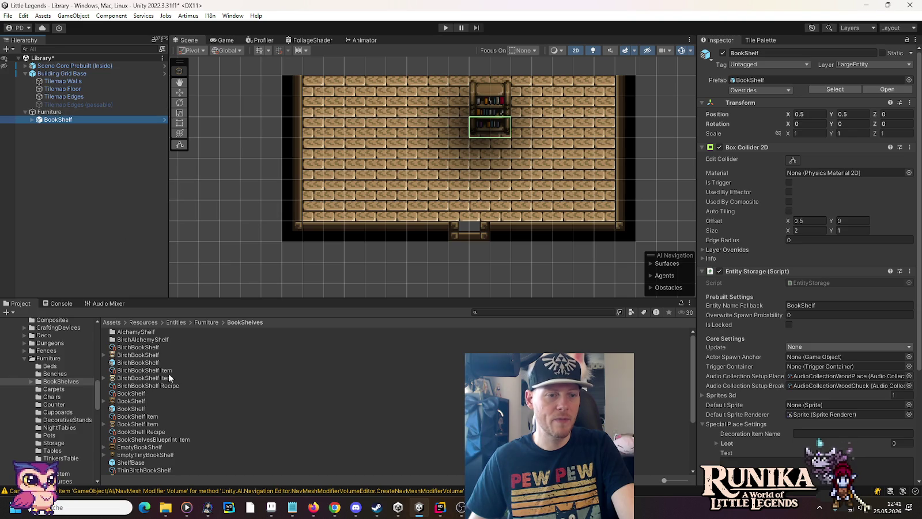
Step: Add a ThinBookShelf prefab under the Furniture object
{"action": "scroll", "coordinate": [142, 377], "scroll_direction": "down", "scroll_amount": 2}
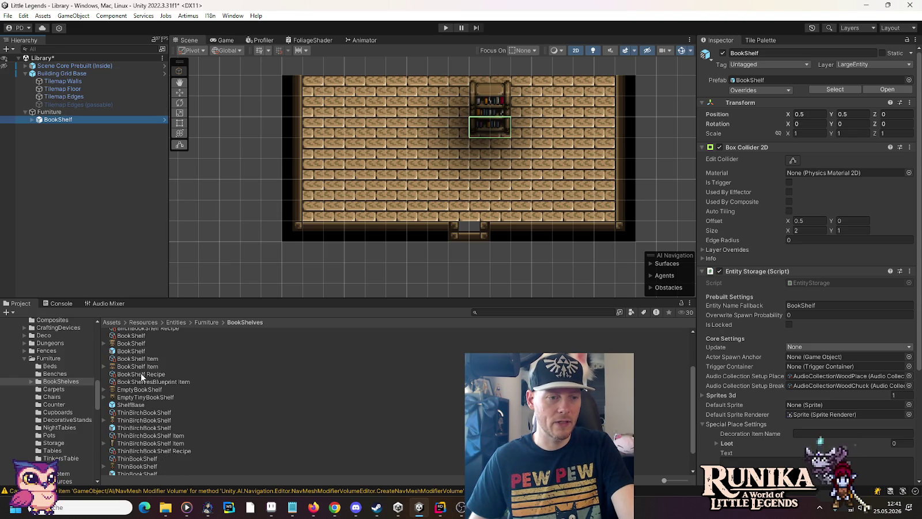
{"action": "scroll", "coordinate": [136, 413], "scroll_direction": "down", "scroll_amount": 2}
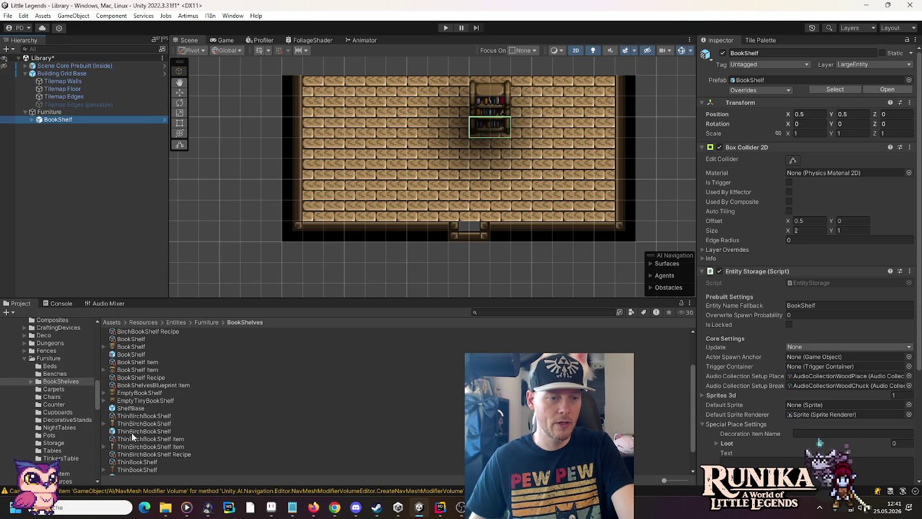
{"action": "scroll", "coordinate": [129, 455], "scroll_direction": "down", "scroll_amount": 1}
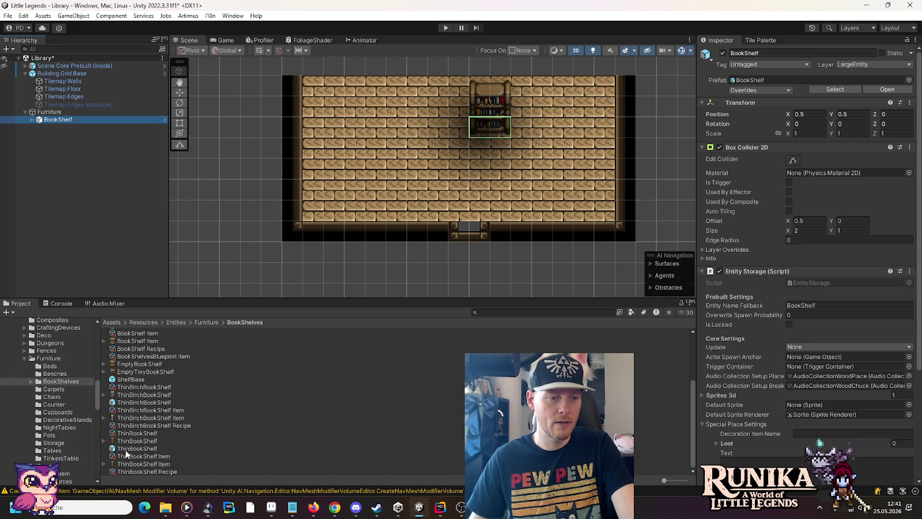
{"action": "scroll", "coordinate": [129, 452], "scroll_direction": "up", "scroll_amount": 1}
{"action": "left_click_drag", "start_coordinate": [56, 112], "coordinate": [56, 114]}
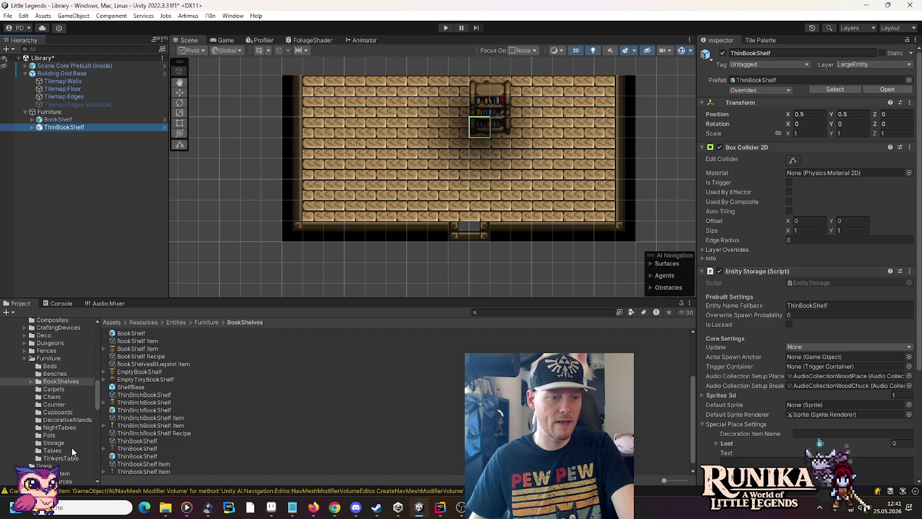
Step: Add the Counter prefab under Furniture, then inspect the ThinBookShelf and Counter settings
{"action": "left_click", "coordinate": [53, 404]}
{"action": "left_click_drag", "start_coordinate": [128, 455], "coordinate": [52, 115]}
{"action": "left_click", "coordinate": [58, 119]}
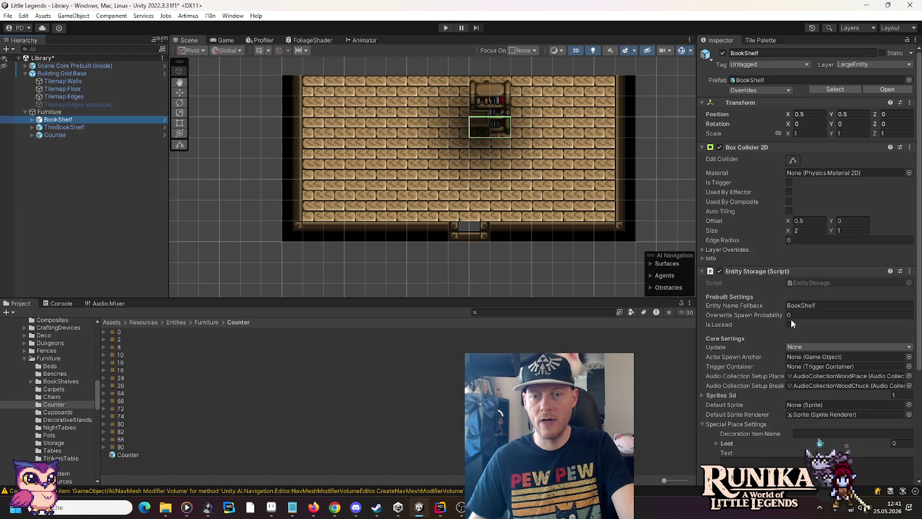
{"action": "left_click", "coordinate": [66, 128]}
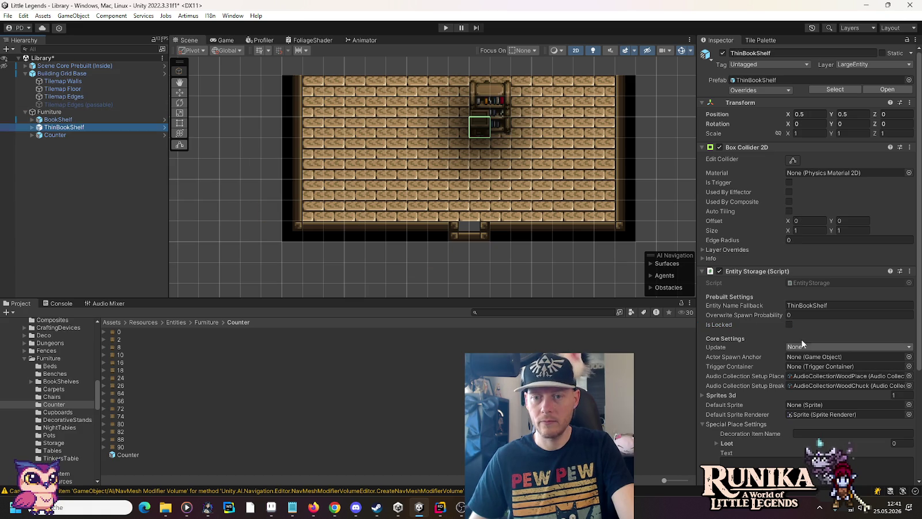
{"action": "left_click", "coordinate": [62, 136]}
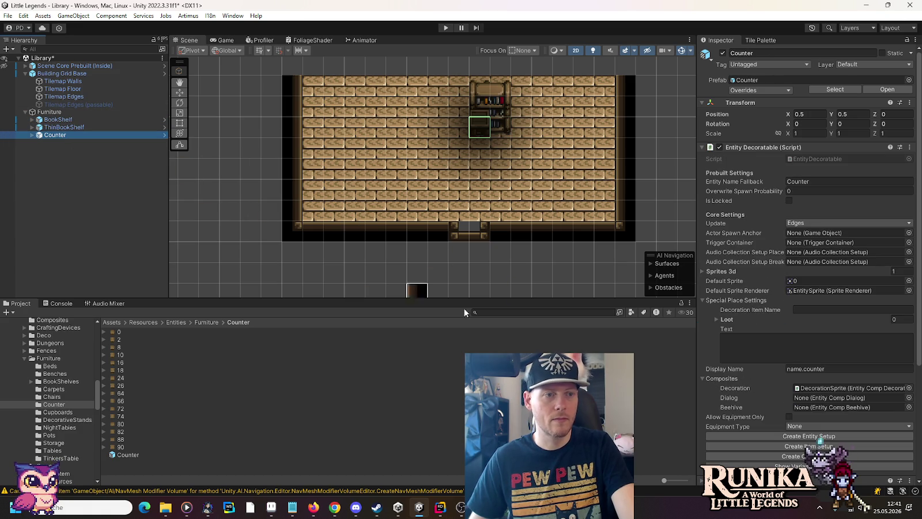
{"action": "scroll", "coordinate": [760, 344], "scroll_direction": "down", "scroll_amount": 2}
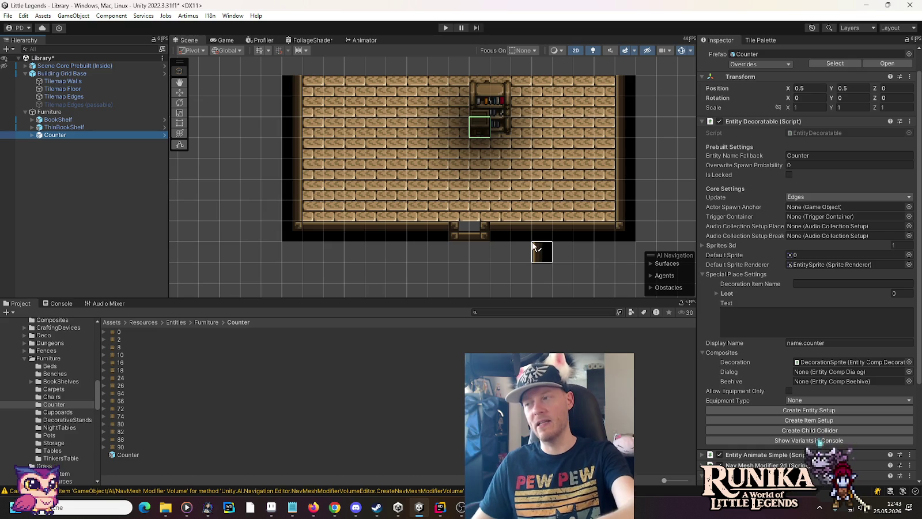
{"action": "left_click_drag", "start_coordinate": [461, 166], "coordinate": [455, 222]}
Step: Move the BookShelf to 4.5, 4.5 and duplicate it as BookShelf (1) lowered to Y 3.75
{"action": "left_click", "coordinate": [179, 92]}
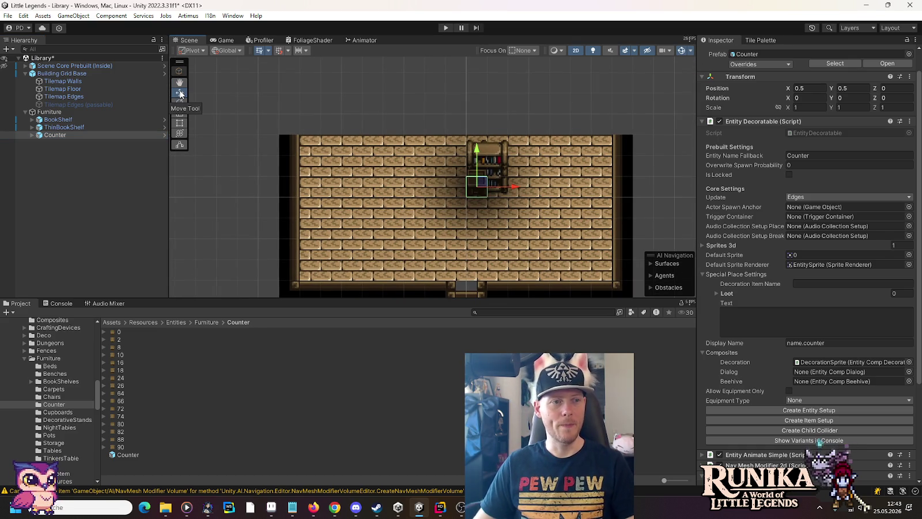
{"action": "left_click", "coordinate": [57, 119]}
{"action": "mouse_move", "coordinate": [479, 183]}
{"action": "left_mouse_down"}
{"action": "mouse_move", "coordinate": [519, 242]}
{"action": "mouse_move", "coordinate": [551, 242]}
{"action": "mouse_move", "coordinate": [553, 252]}
{"action": "mouse_move", "coordinate": [560, 103]}
{"action": "left_mouse_up"}
{"action": "left_click_drag", "start_coordinate": [617, 127], "coordinate": [609, 172]}
{"action": "key", "text": "ctrl+d"}
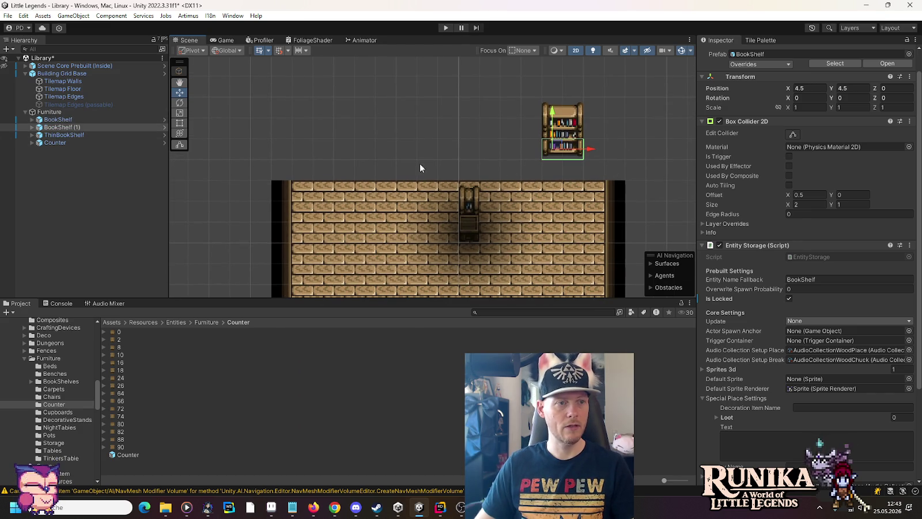
{"action": "left_click_drag", "start_coordinate": [552, 115], "coordinate": [552, 130]}
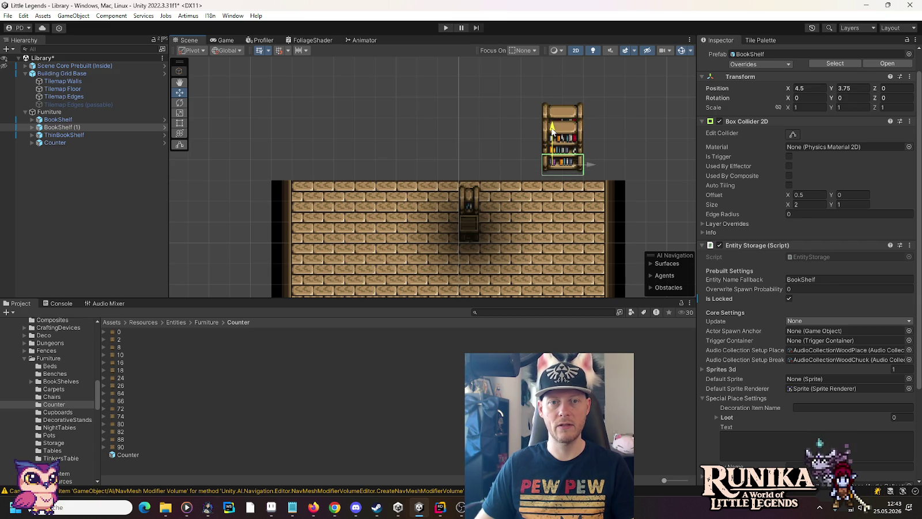